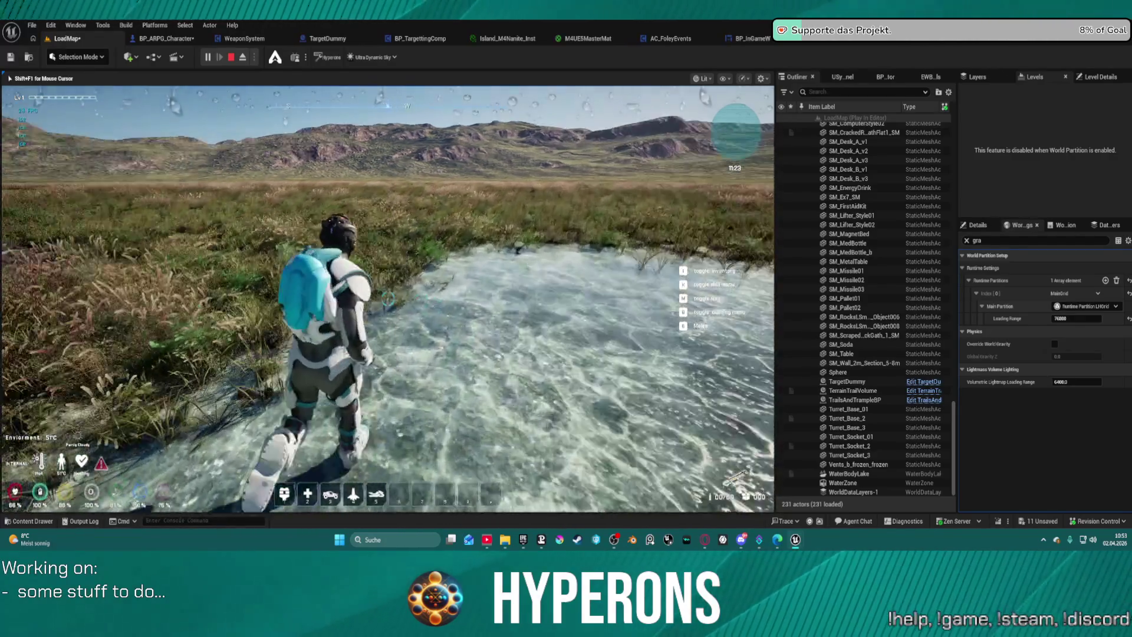
Crouch, walk across the mud, leap twice, and mount the orange hoverbike
key("c")
key("w")
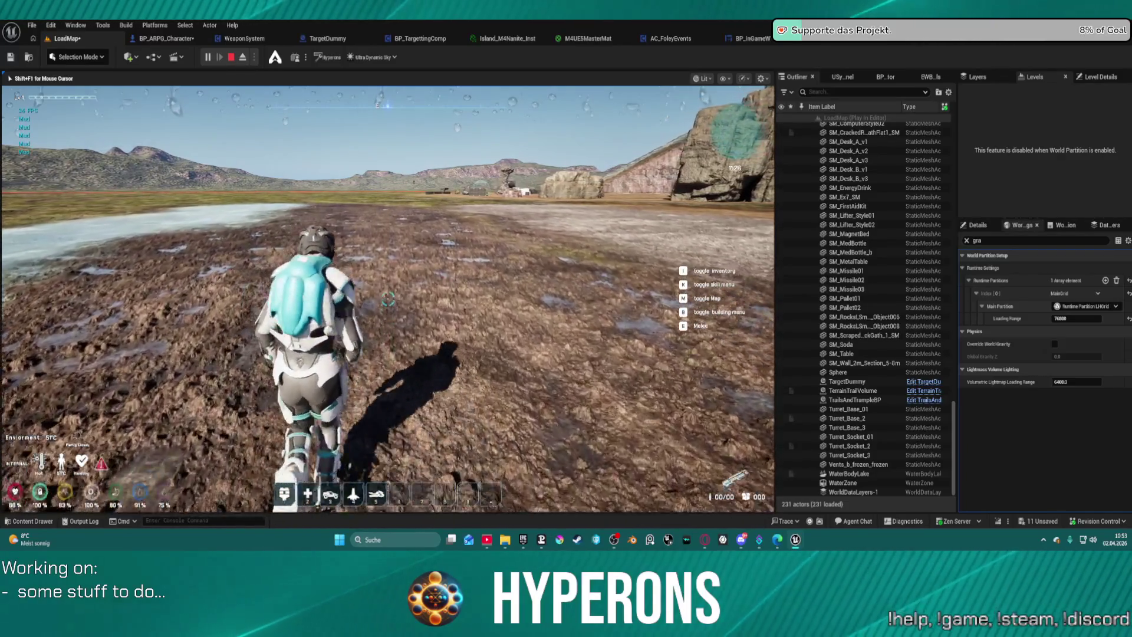
key("space")
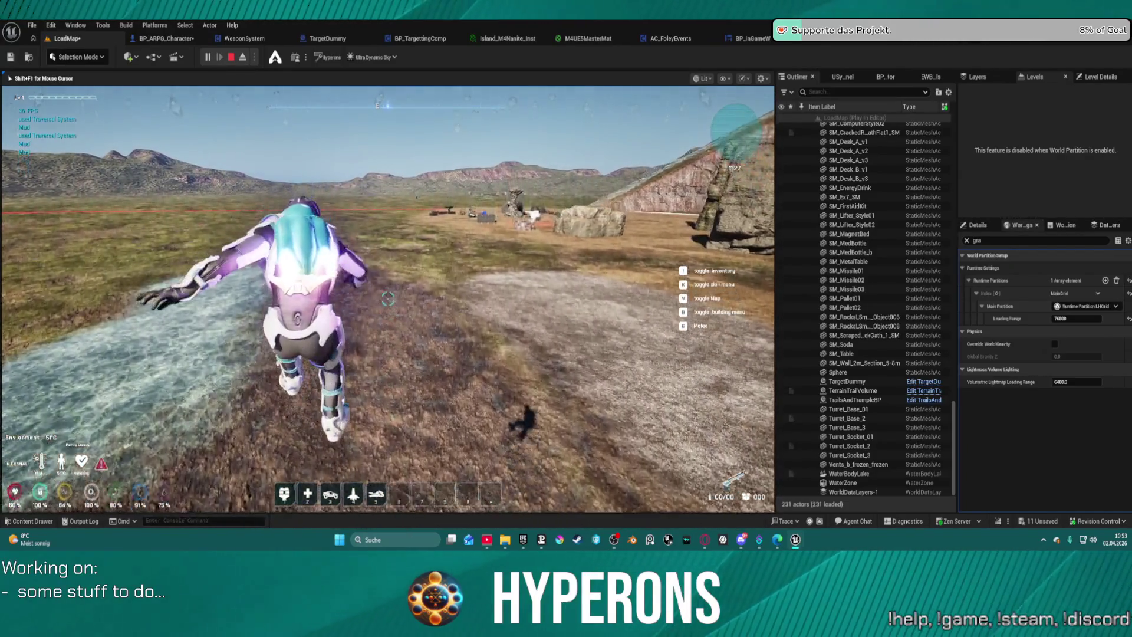
key("space")
key("w")
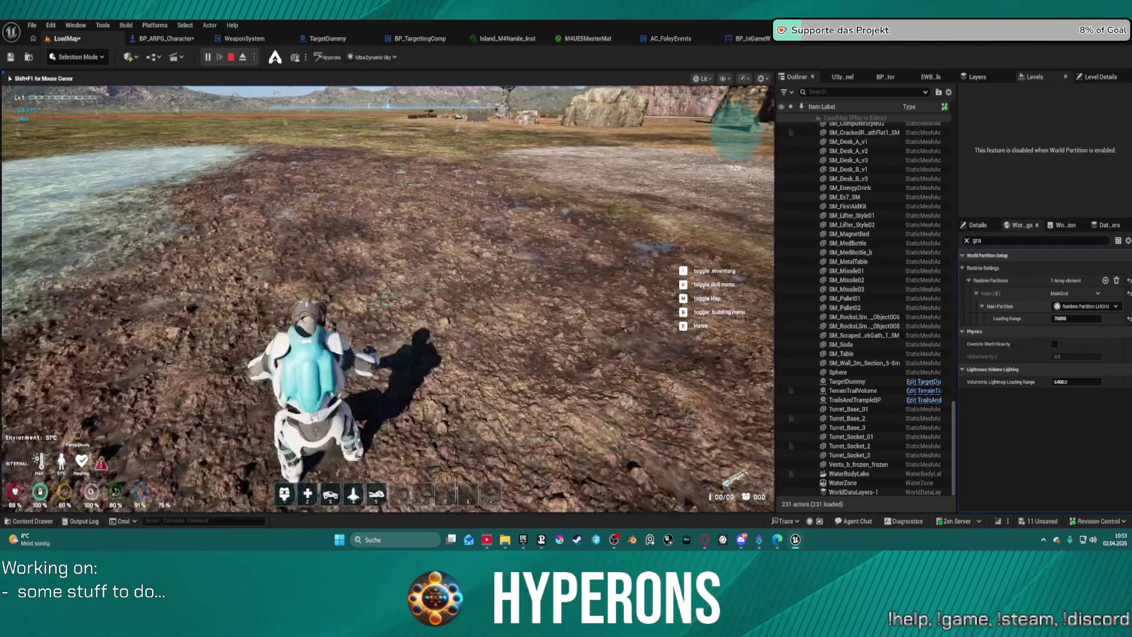
key("5")
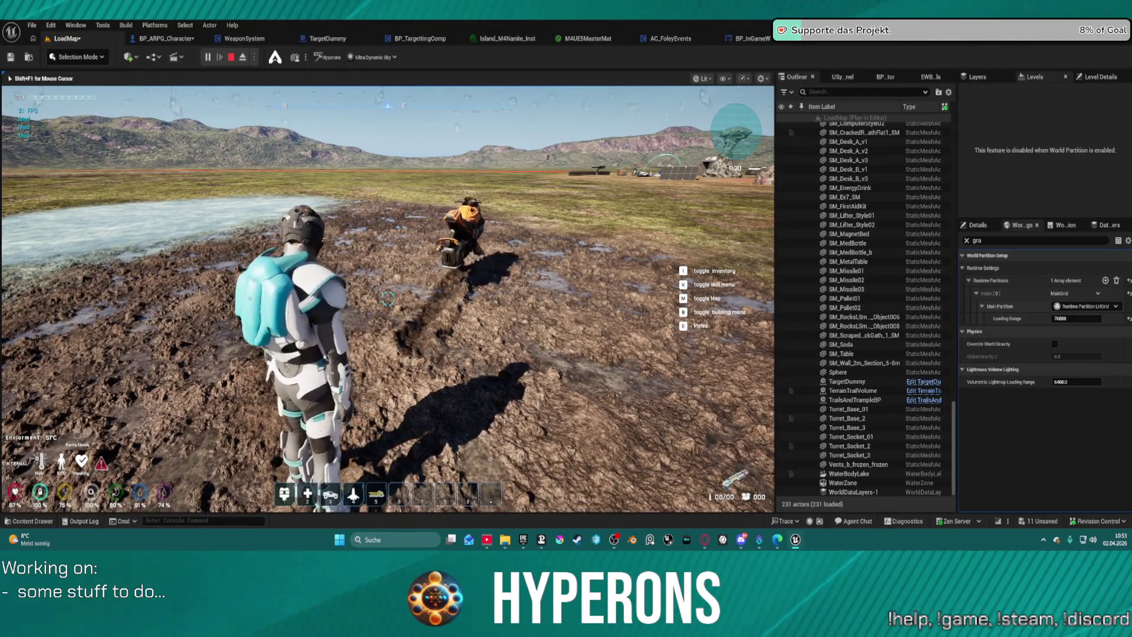
key("w")
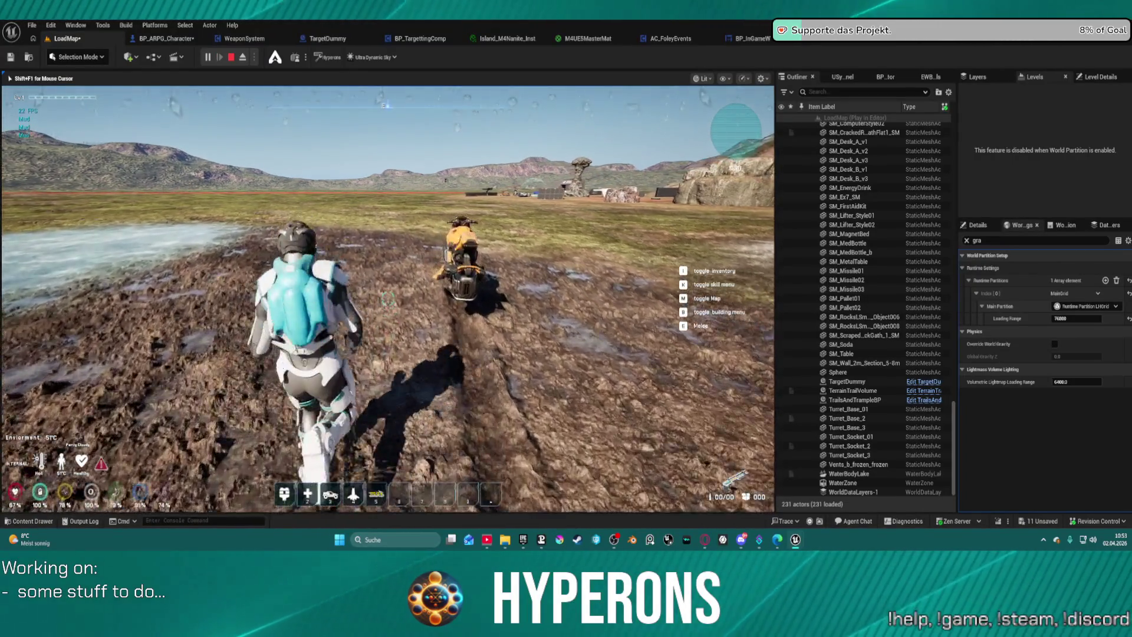
key("w")
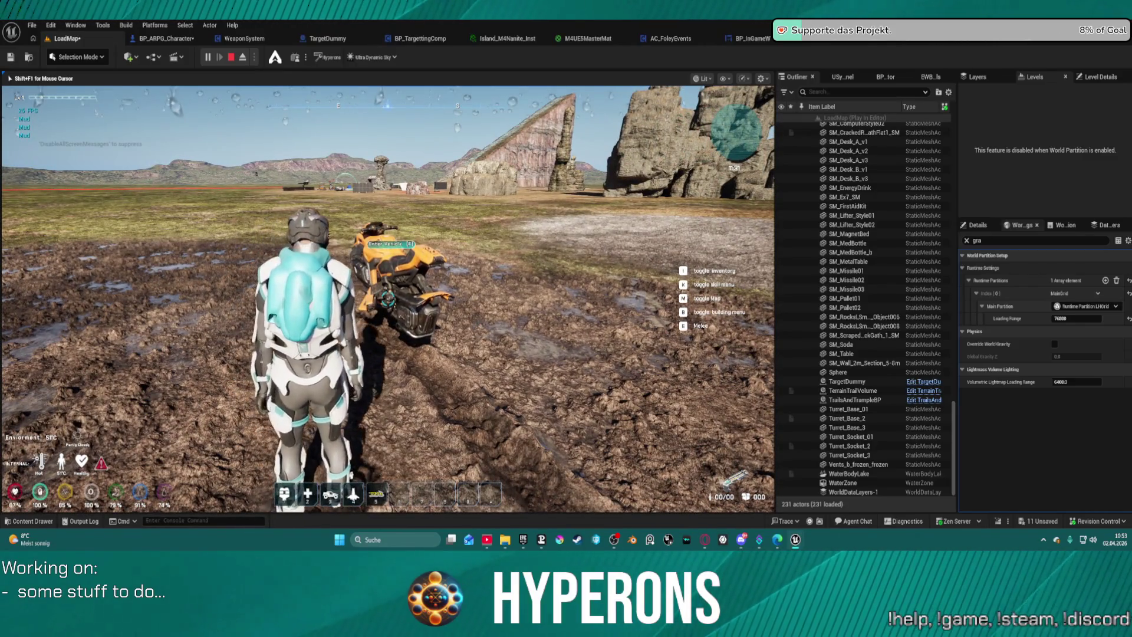
key("w")
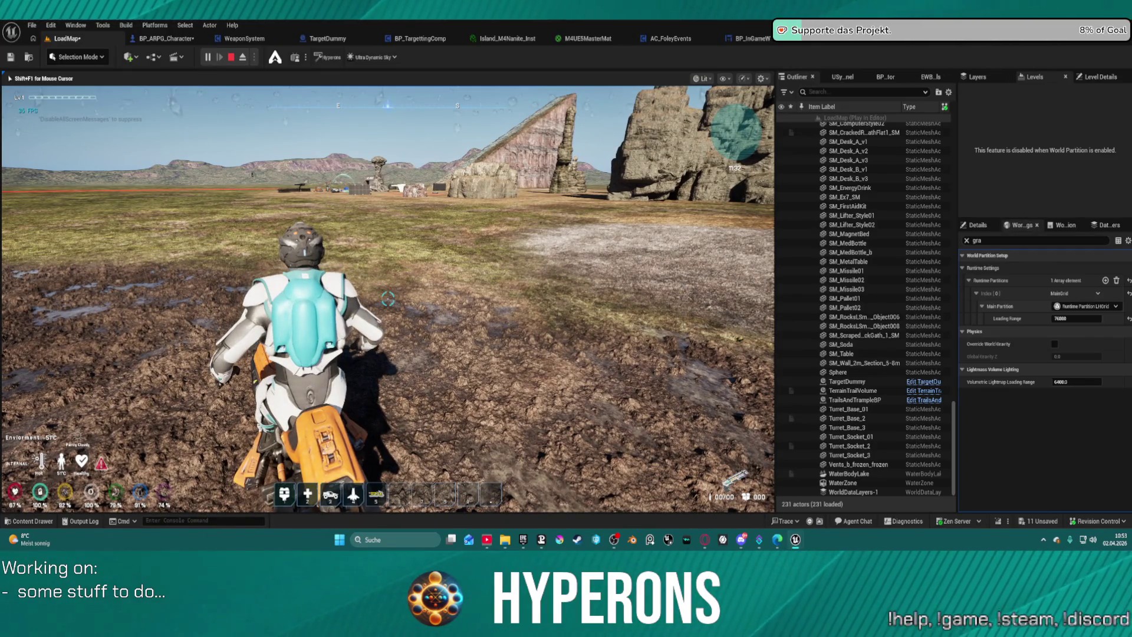
Drive the hoverbike across the frozen river toward the tall rock pillar
key("w")
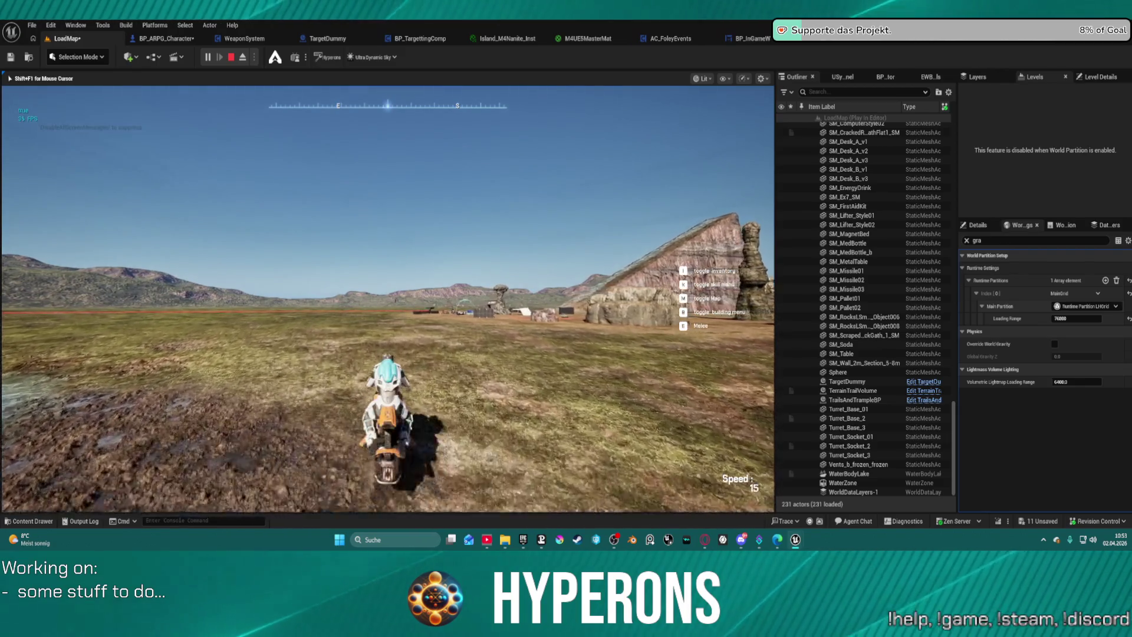
key("d")
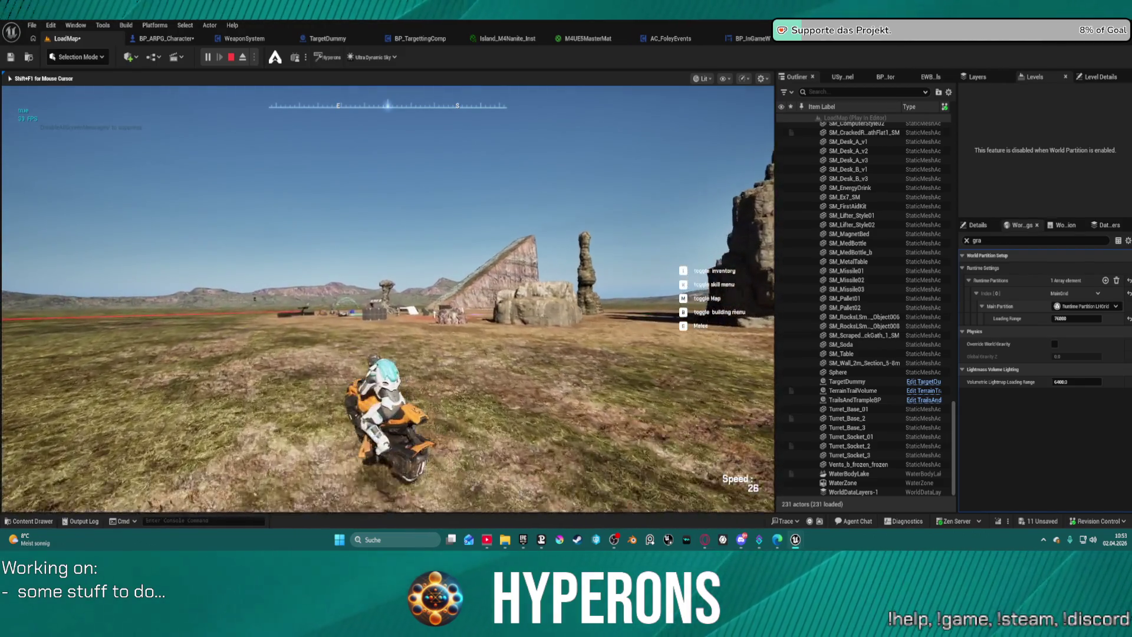
key("a")
key("a")
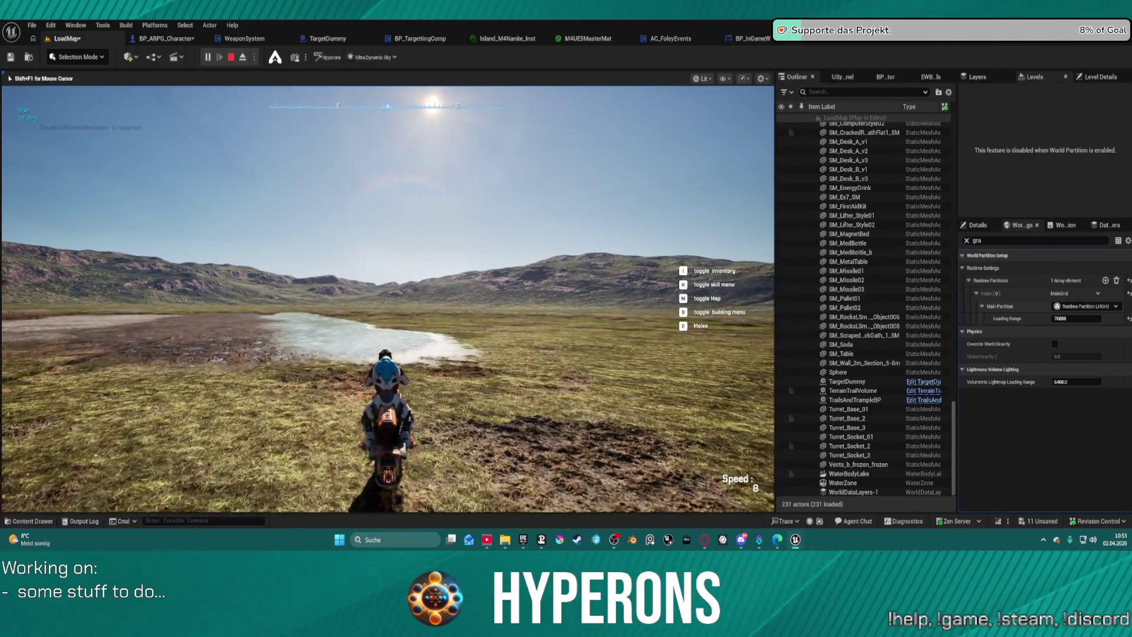
key("w")
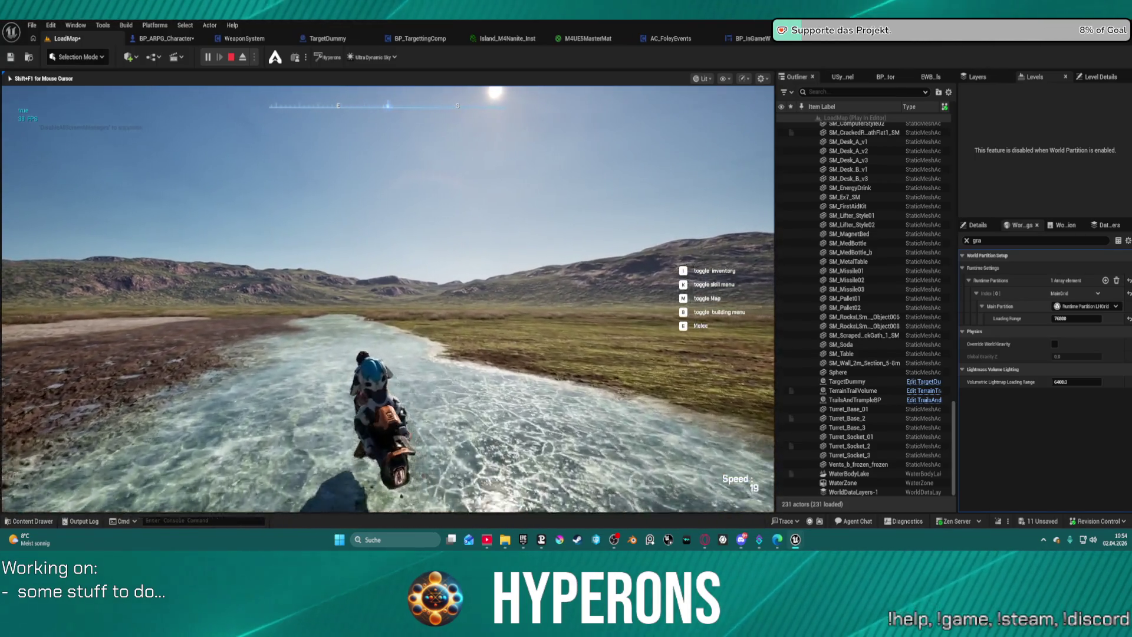
key("a")
key("w")
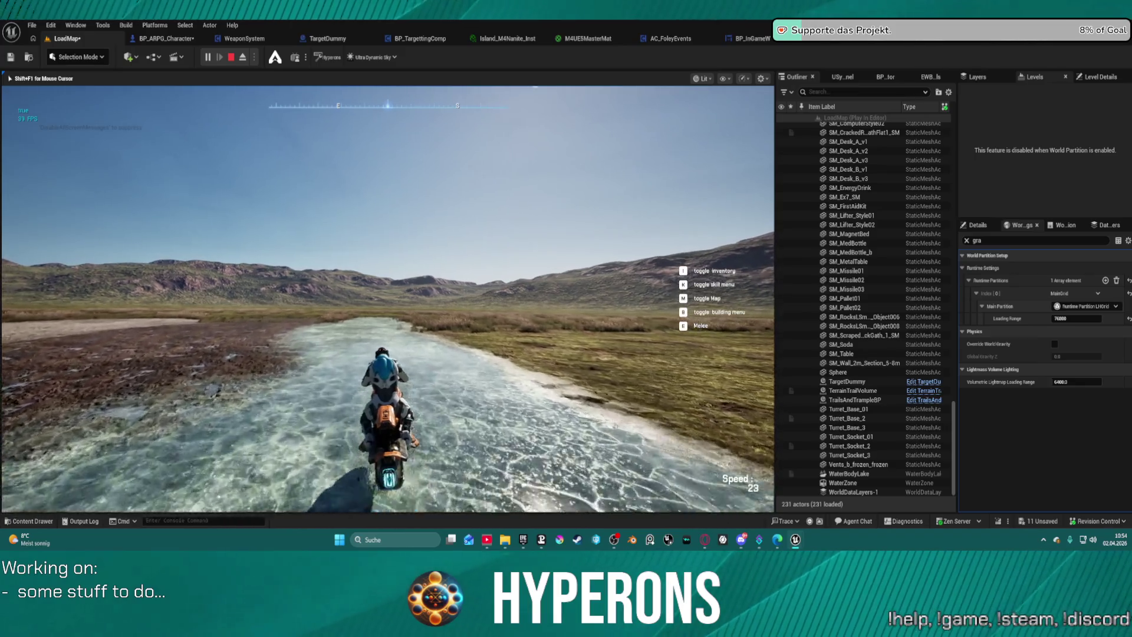
key("a")
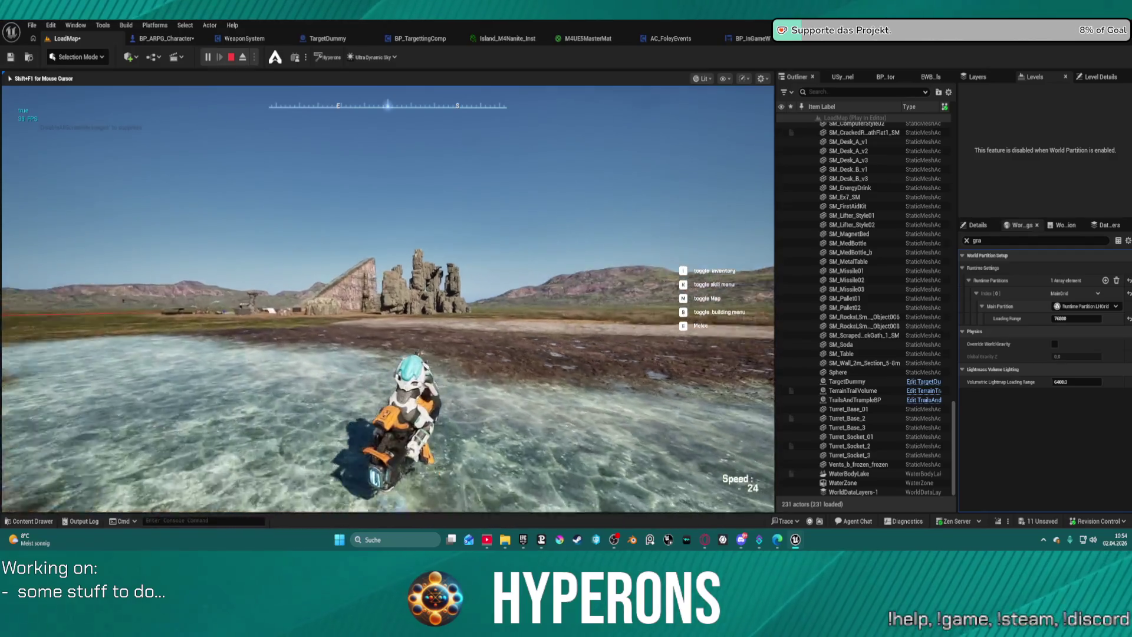
key("s")
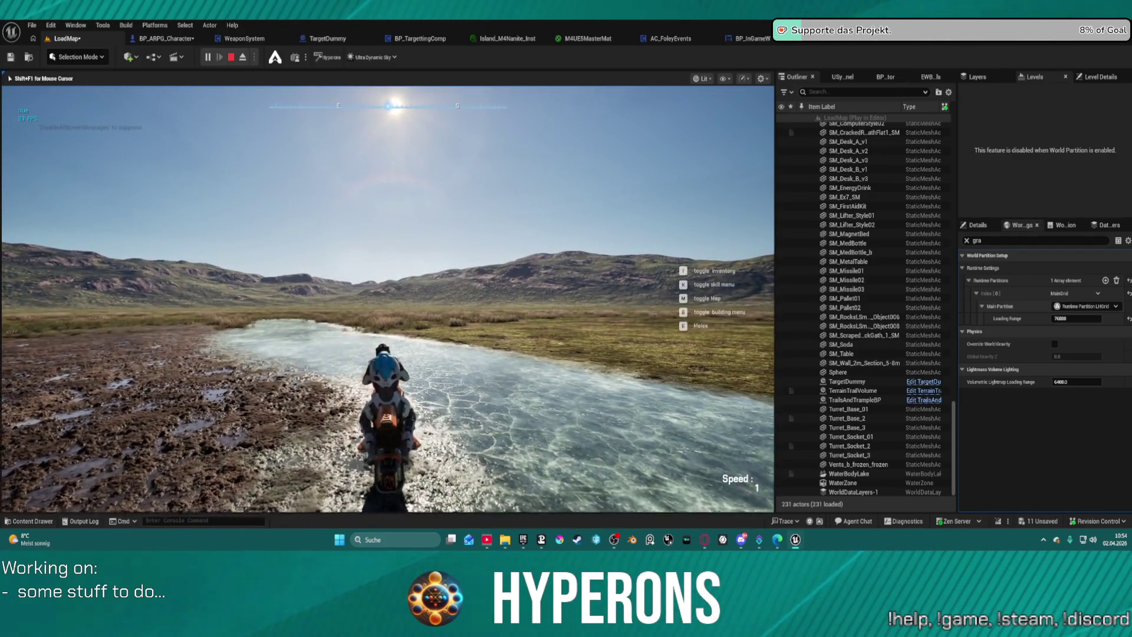
key("w")
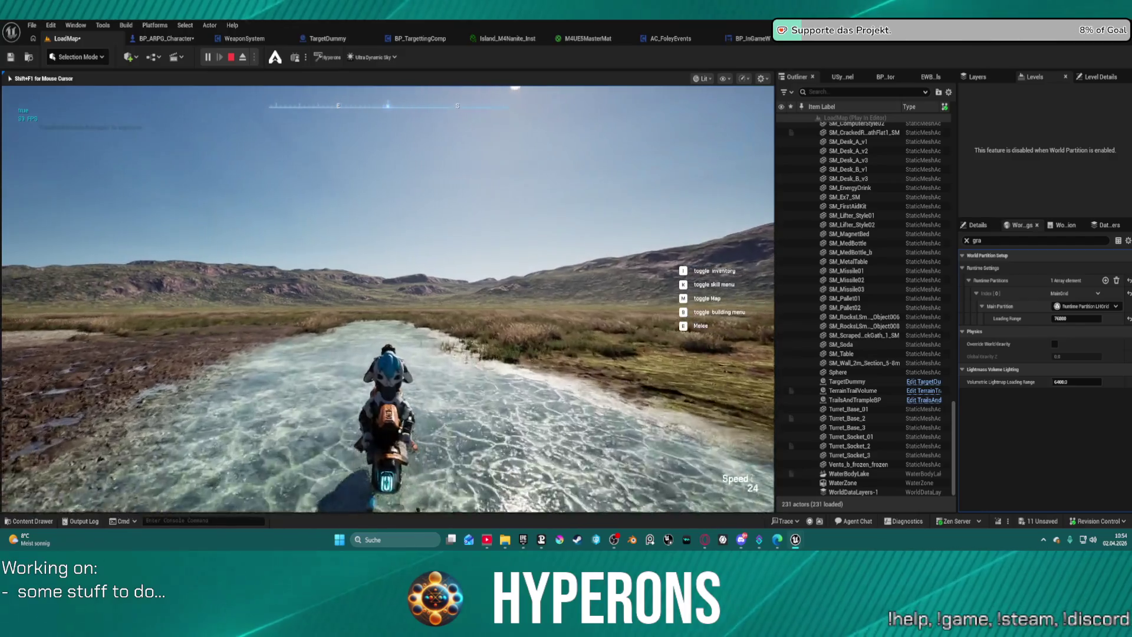
key("s")
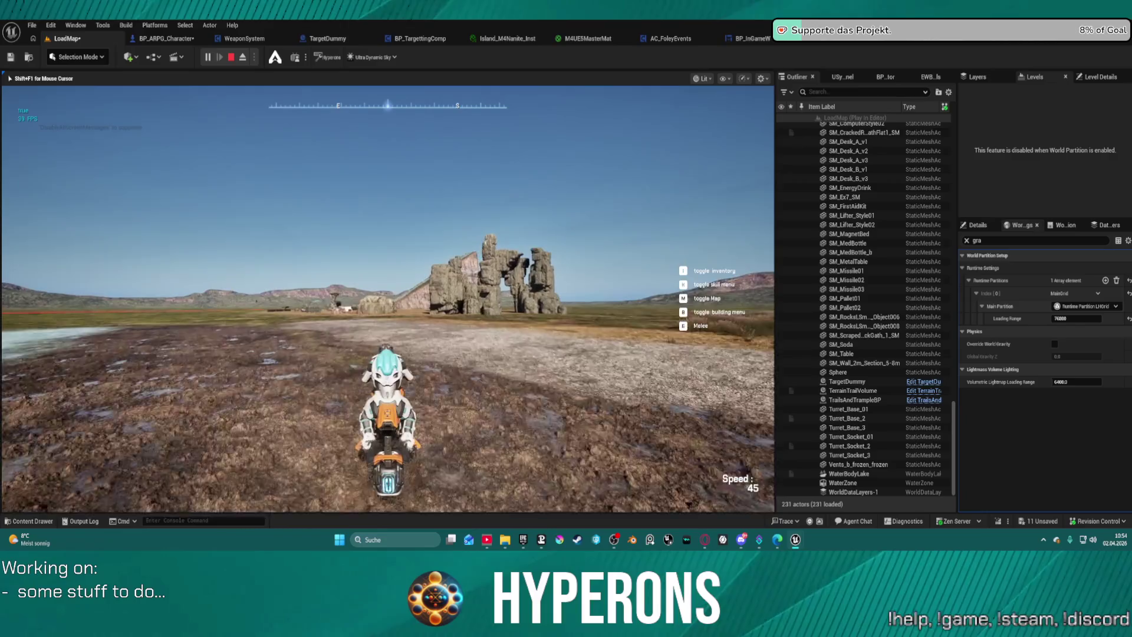
key("w")
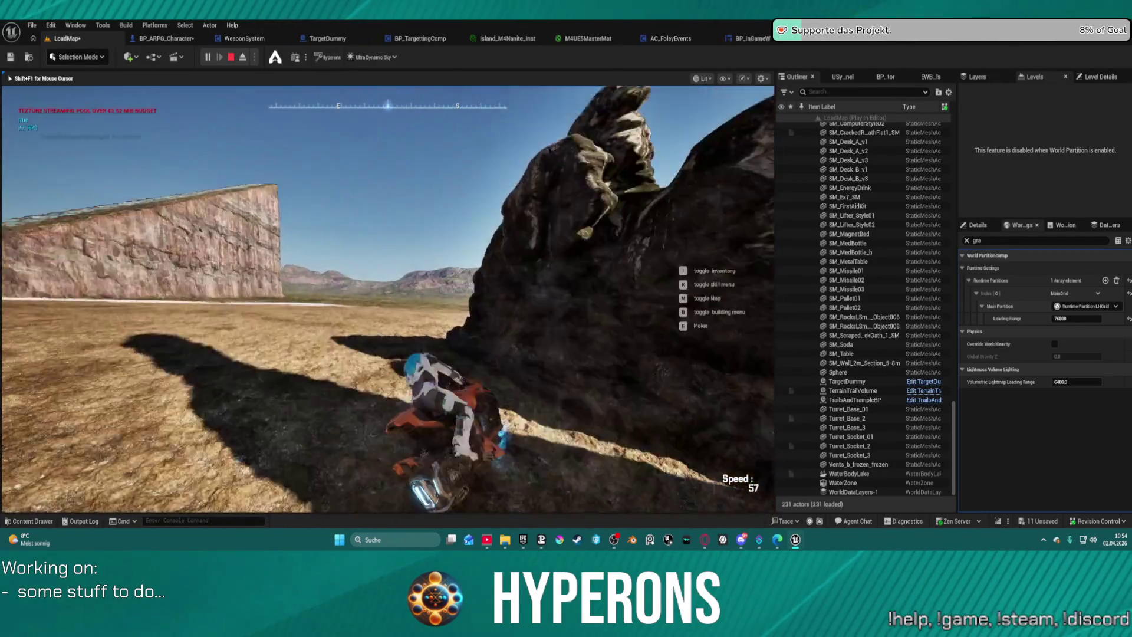
Dismount, walk around the rock pillars, and end the play session
key("f")
key("w")
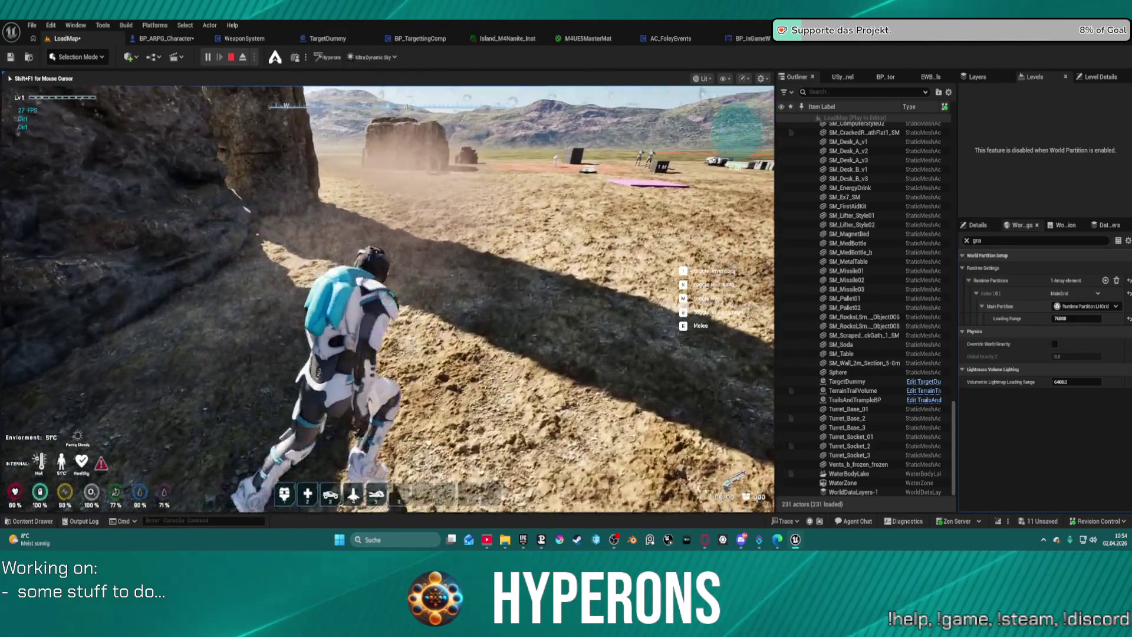
key("w")
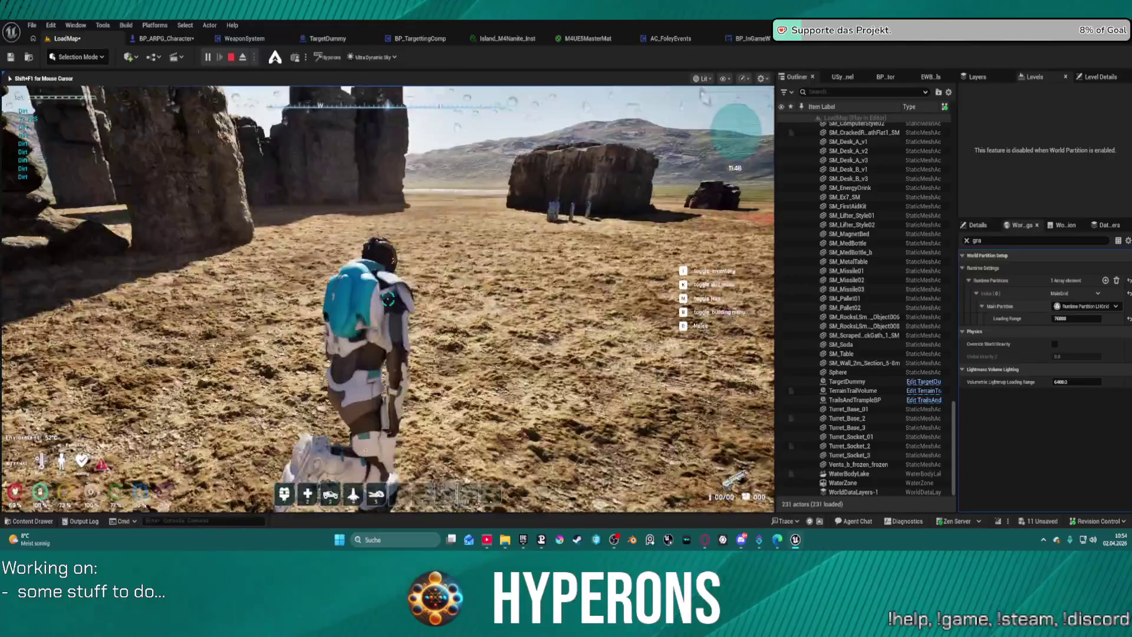
key("w")
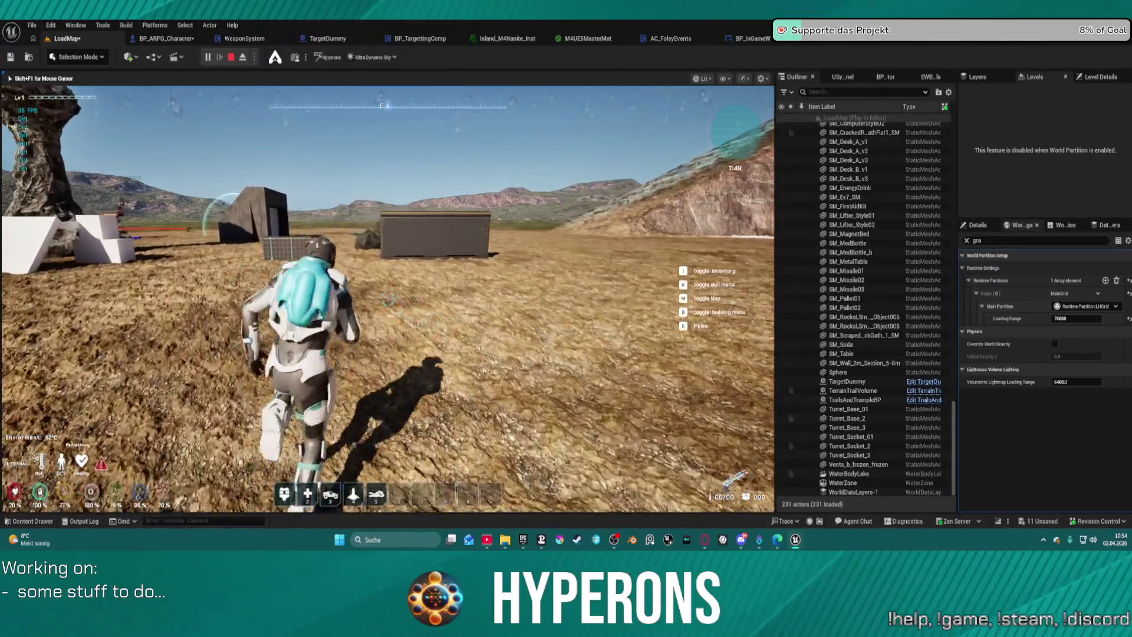
key("Escape")
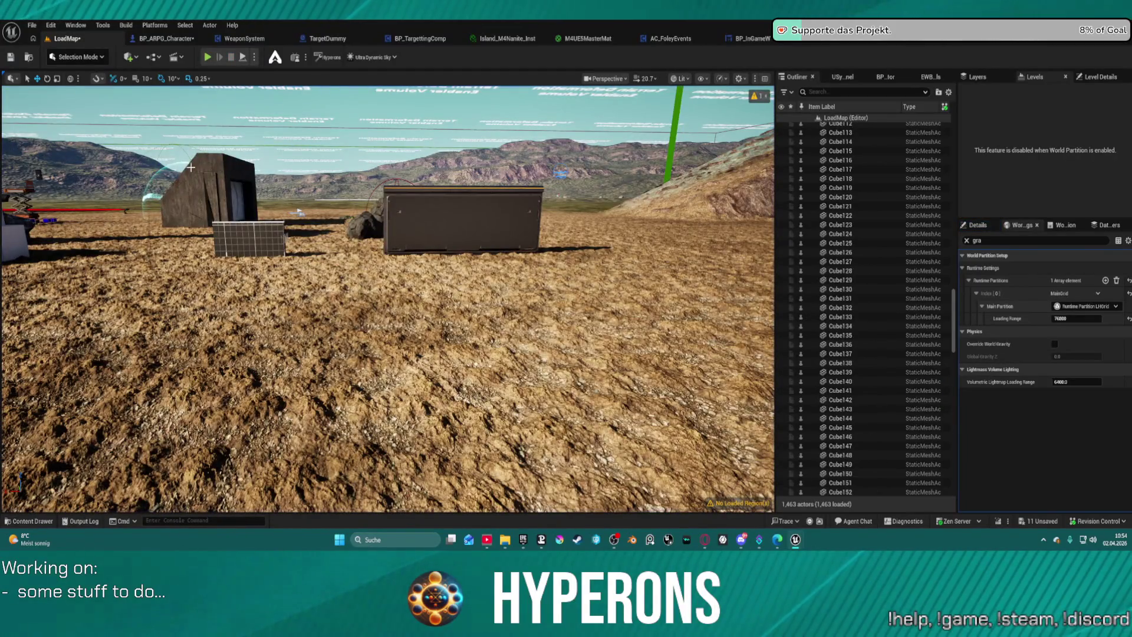
Switch to the WeaponSystem blueprint graph and show the WeaponBP folder's assets
left_click(239, 39)
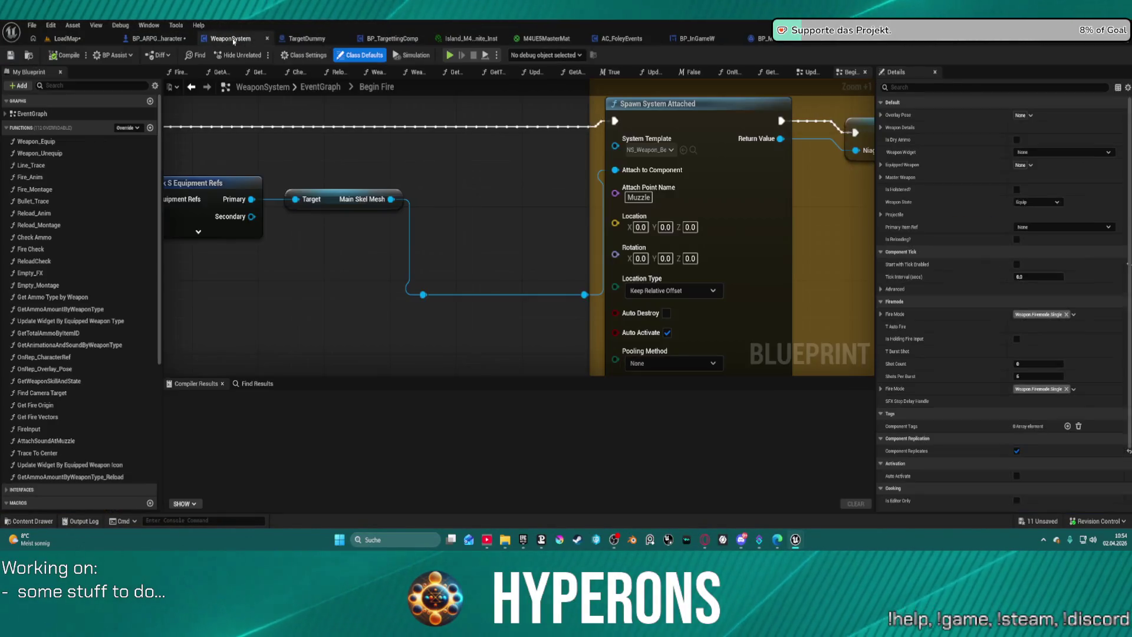
left_click(28, 55)
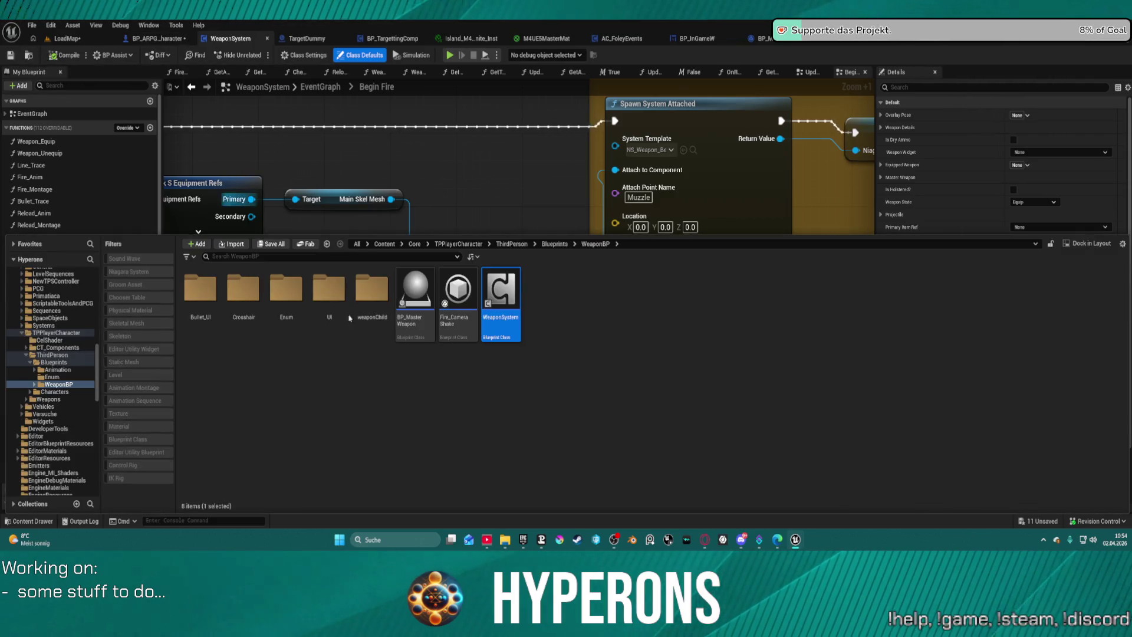
left_click(541, 321)
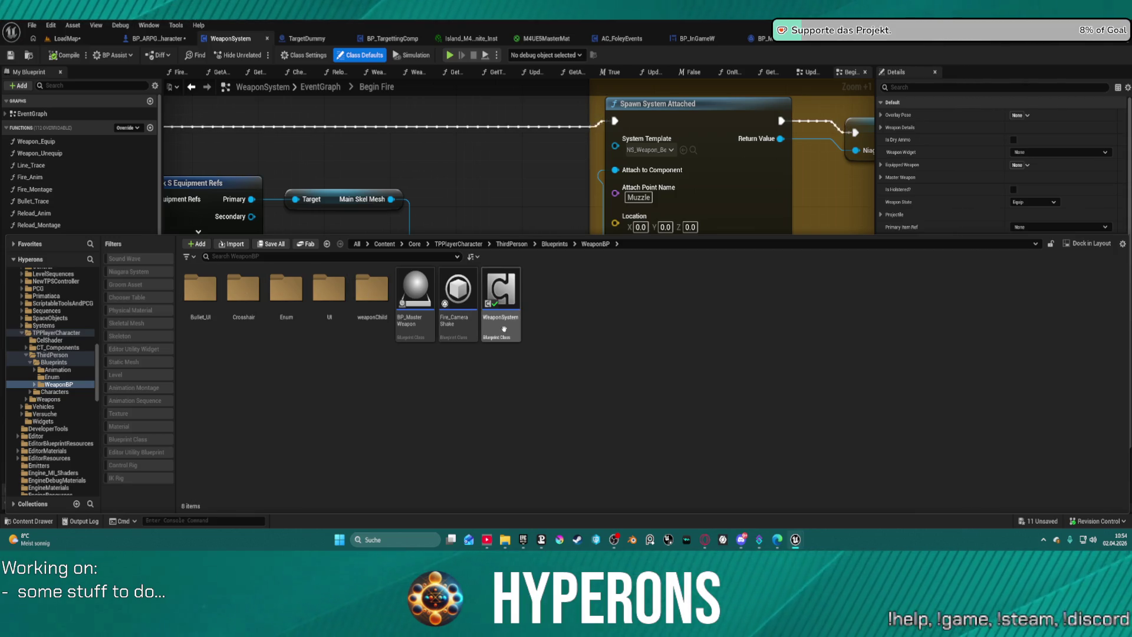
Browse the folder tree from TPPlayerCharacter over to the Systems folder
mouse_move(504, 329)
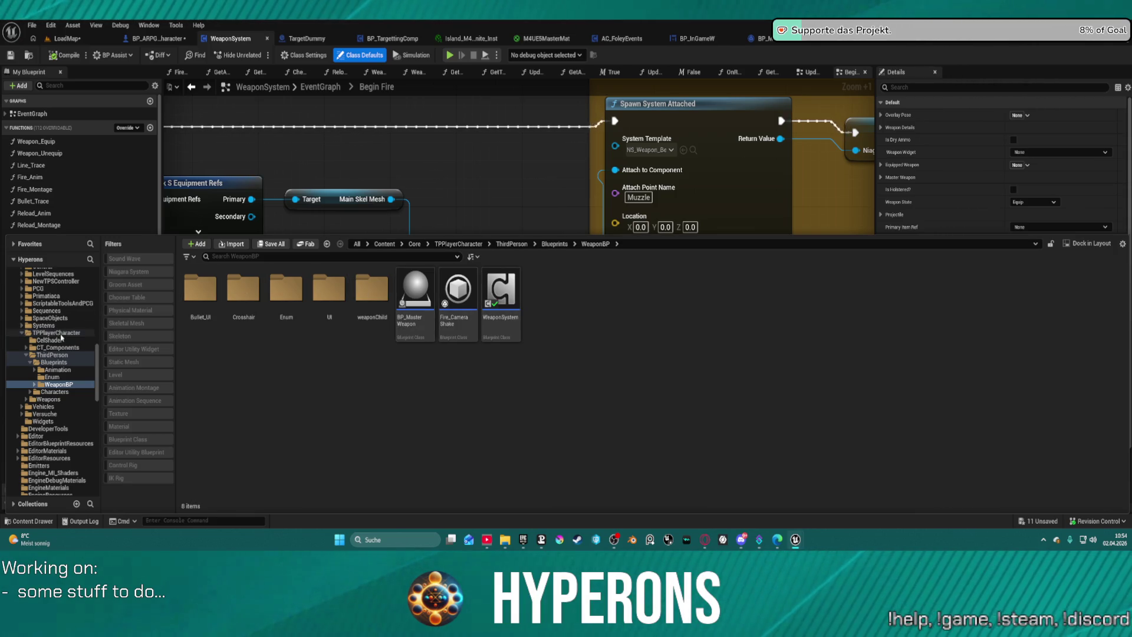
scroll(73, 373, "up", 10)
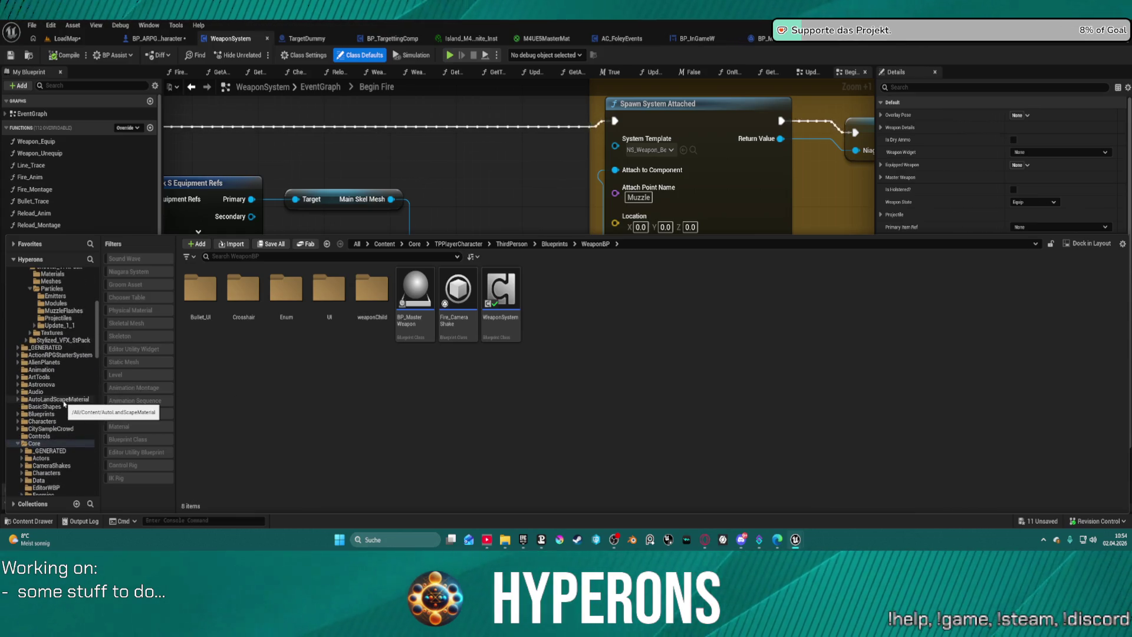
scroll(65, 403, "up", 5)
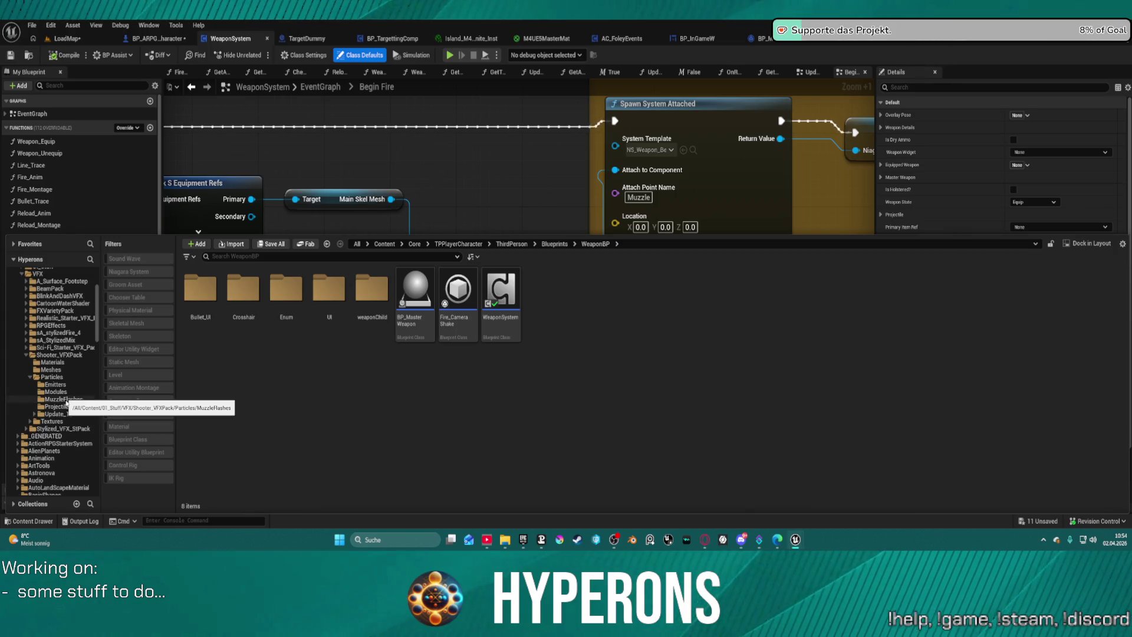
scroll(65, 404, "down", 10)
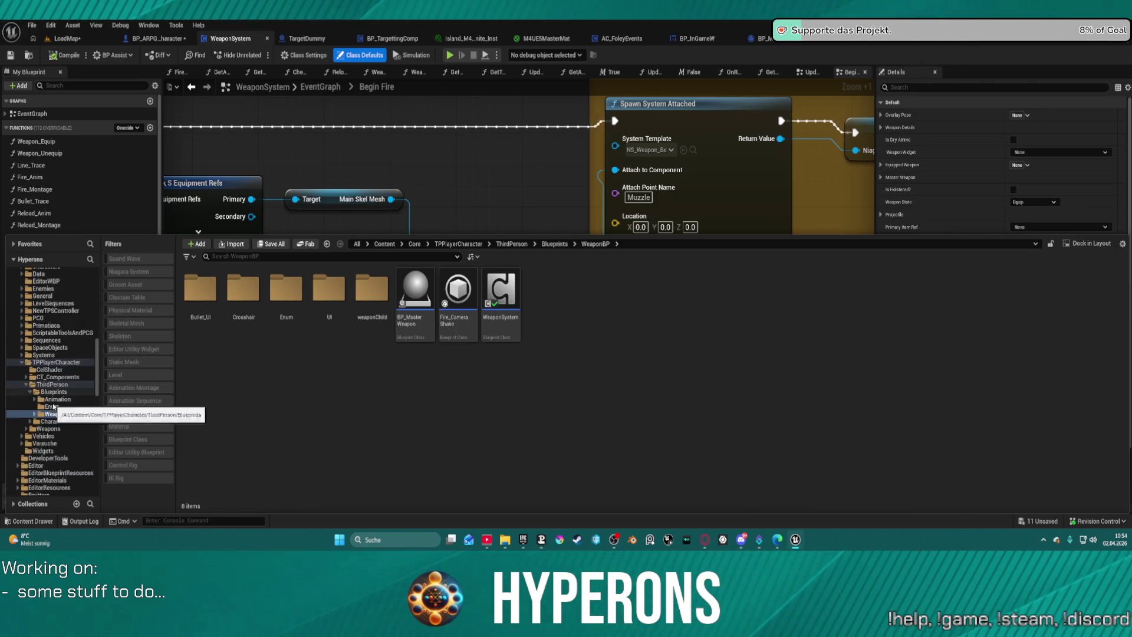
scroll(54, 406, "down", 1)
left_click(23, 348)
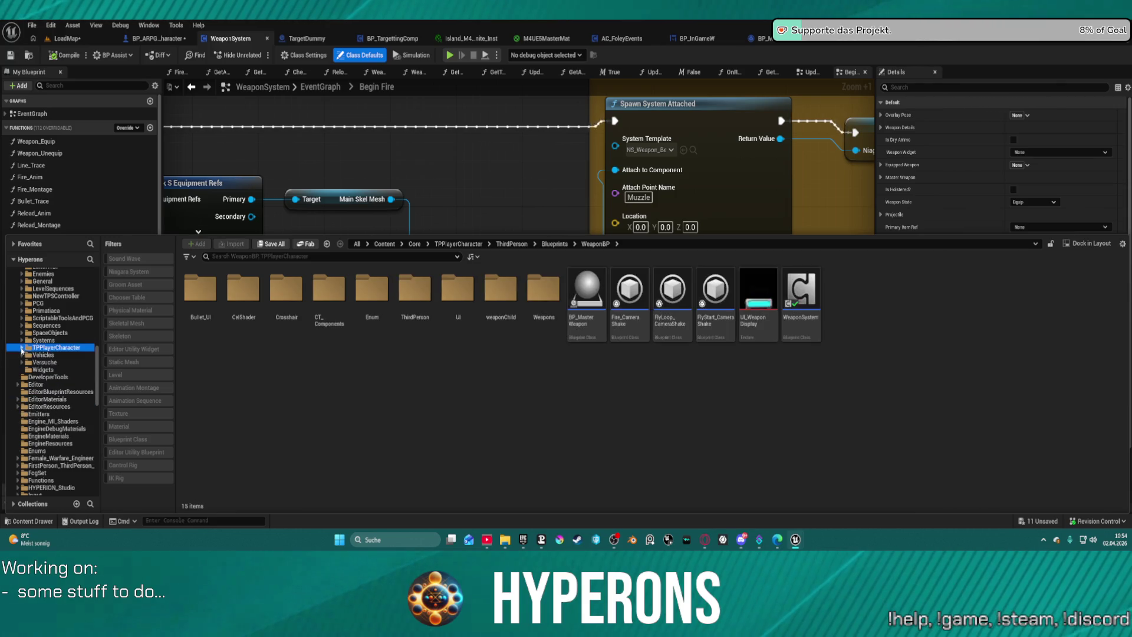
left_click(44, 340)
Create a new folder named WeaponSystem inside Systems
right_click(352, 354)
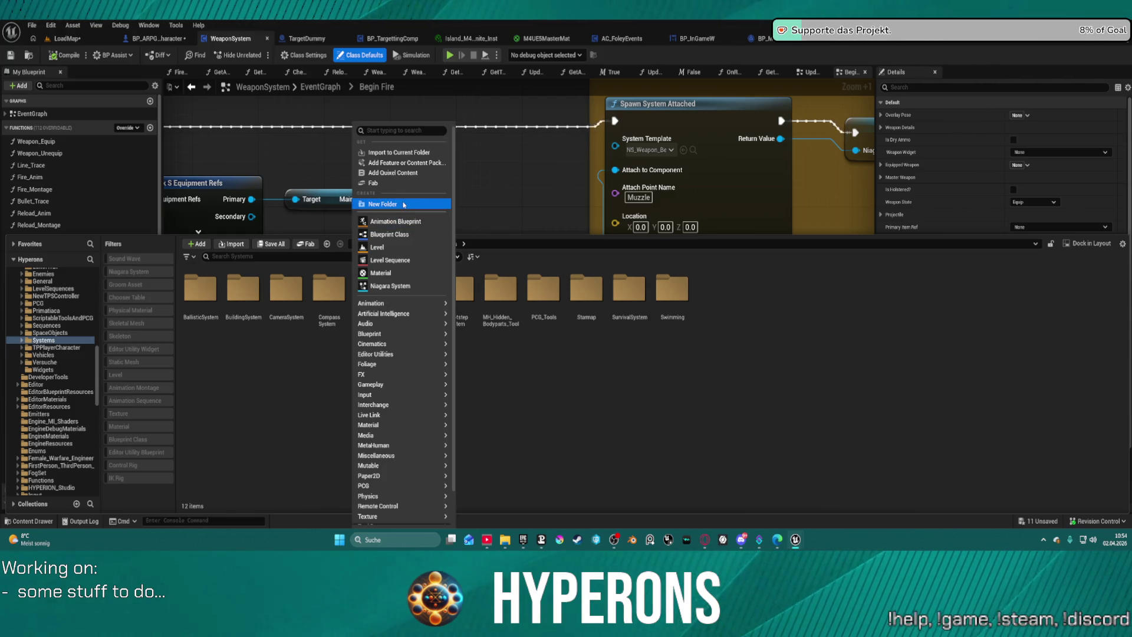
left_click(404, 204)
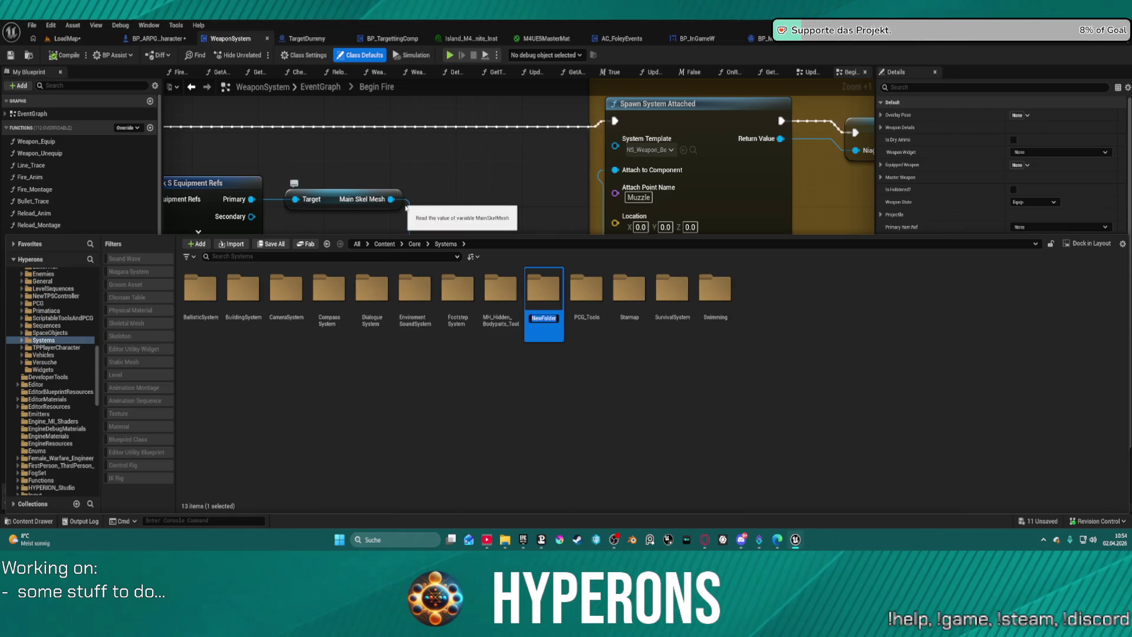
type("We")
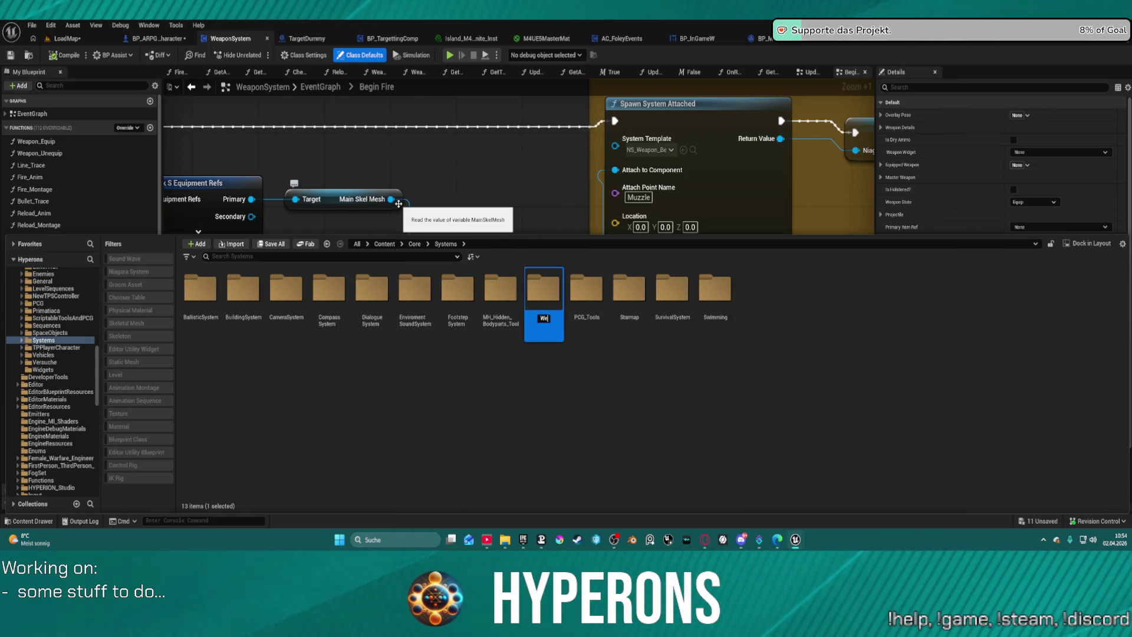
type("aponSystem")
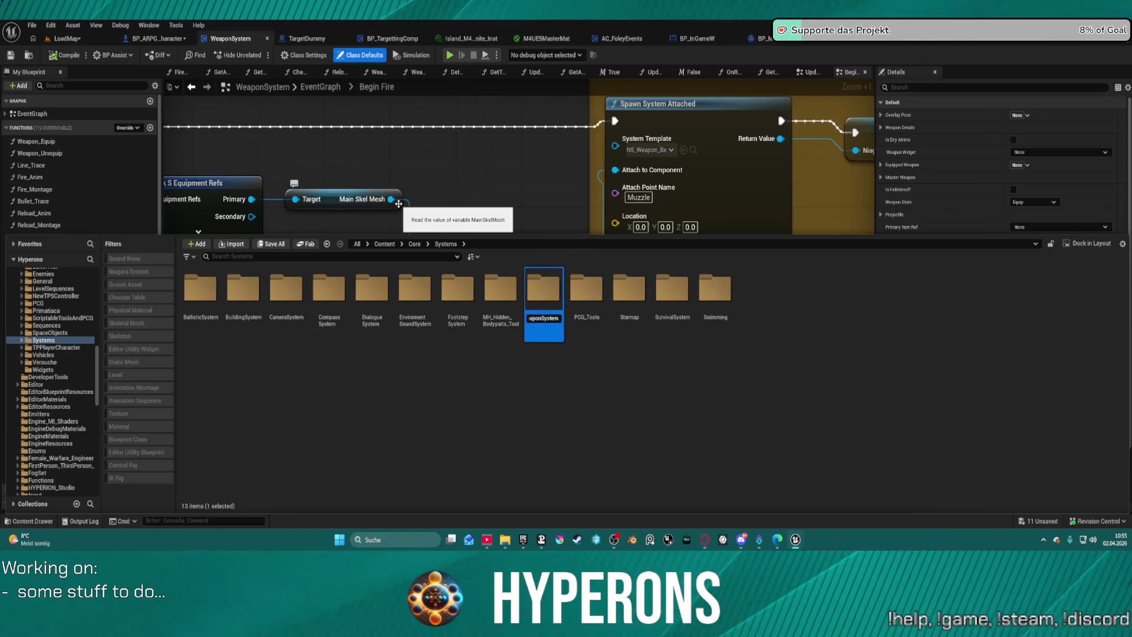
key("Return")
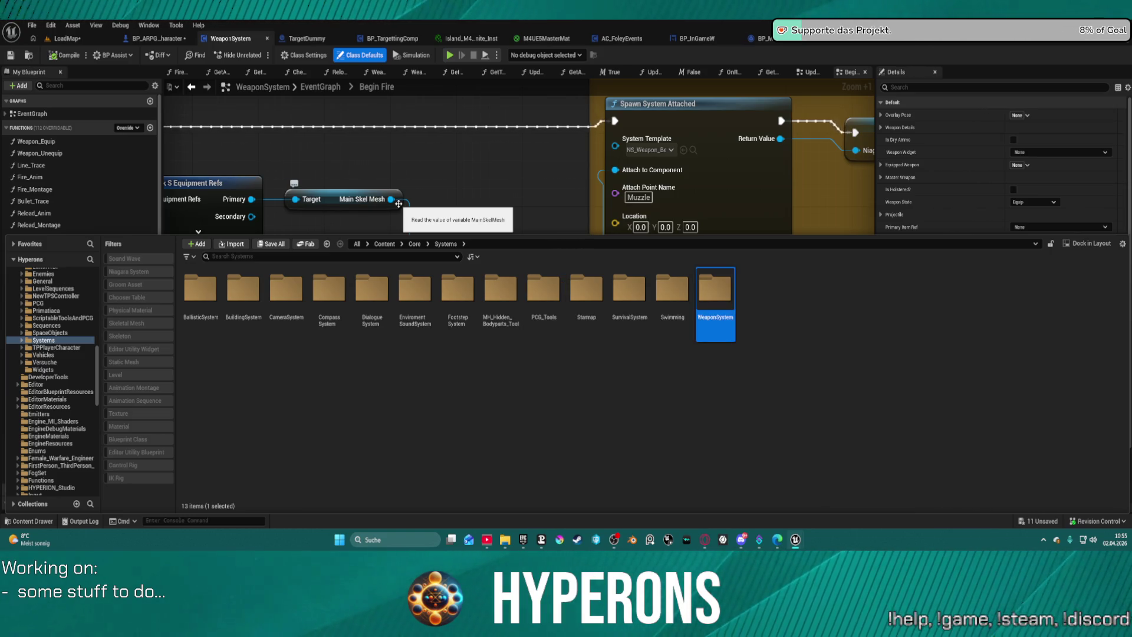
Reopen the content drawer and show the WeaponBP folder under TPPlayerCharacter
key("ctrl+space")
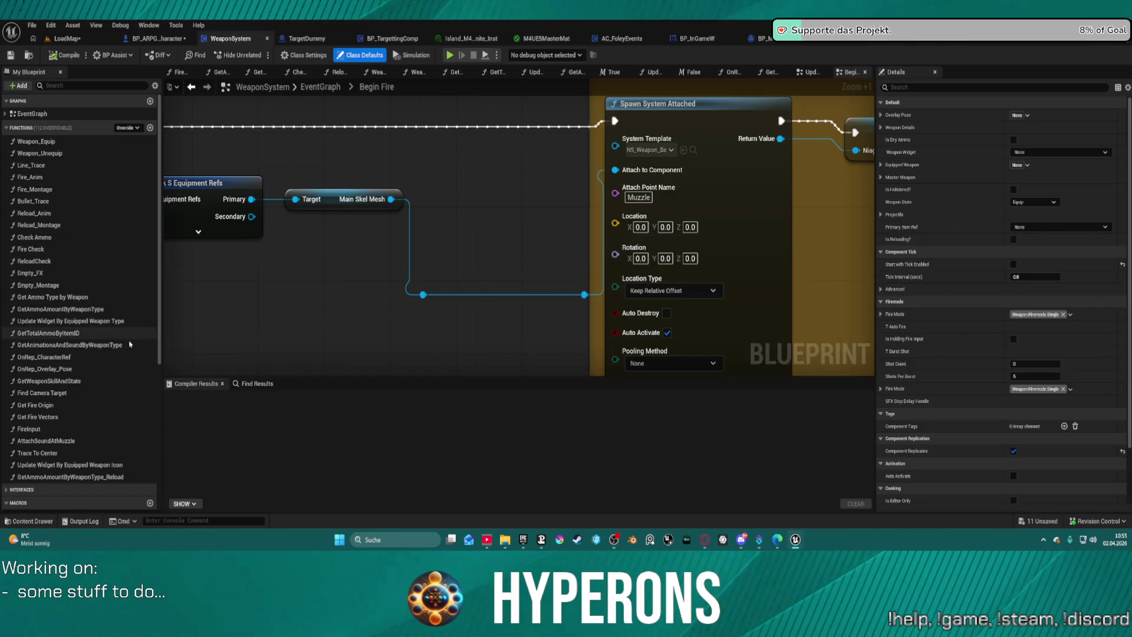
key("ctrl+space")
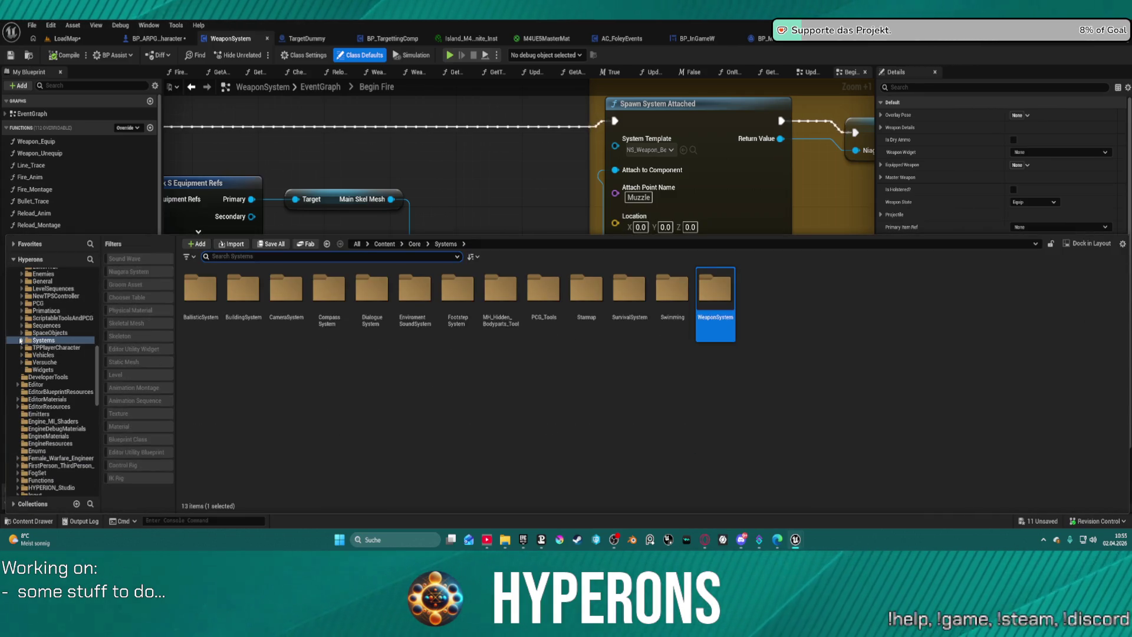
left_click(23, 348)
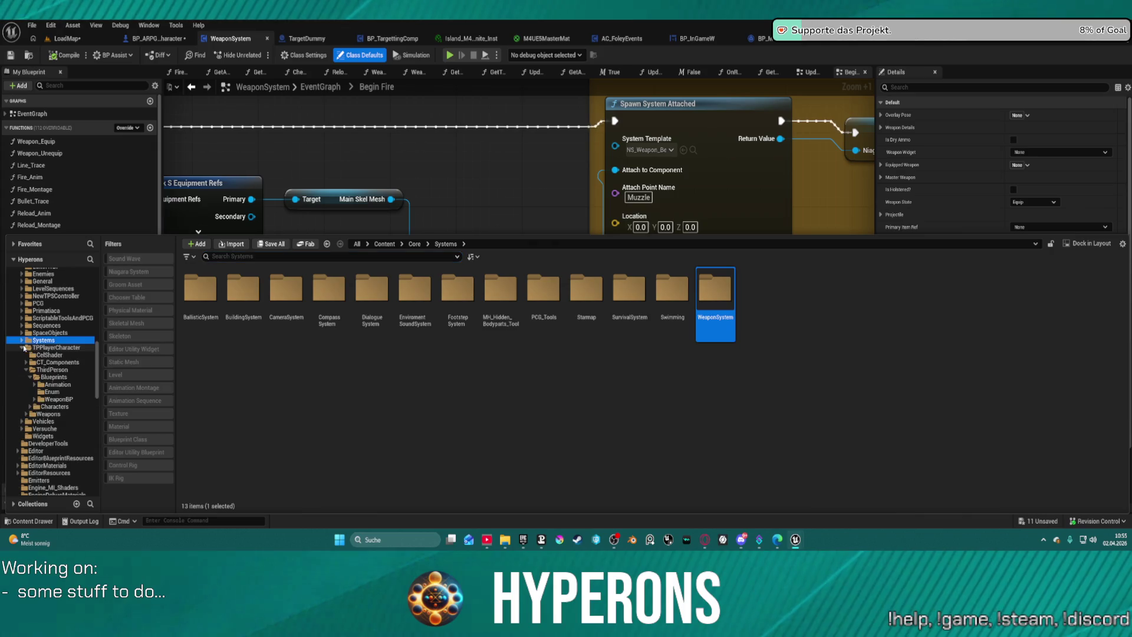
left_click(61, 400)
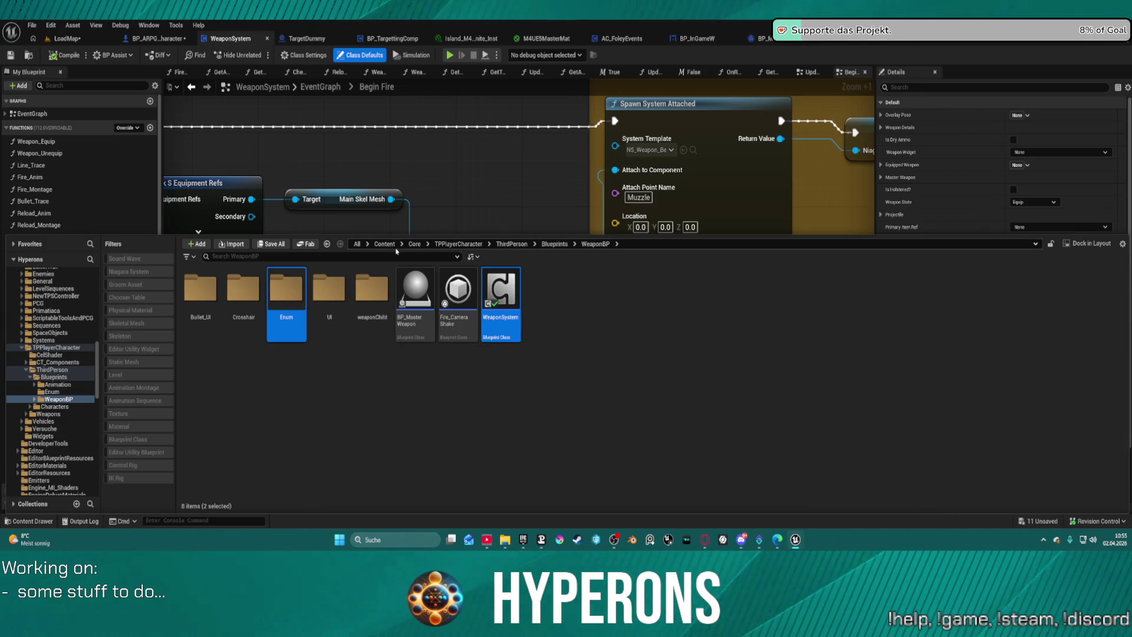
Move the Enum folder and WeaponSystem blueprint into Systems/WeaponSystem
left_click(21, 341)
mouse_move(500, 289)
left_mouse_down()
mouse_move(253, 358)
mouse_move(48, 436)
left_mouse_up()
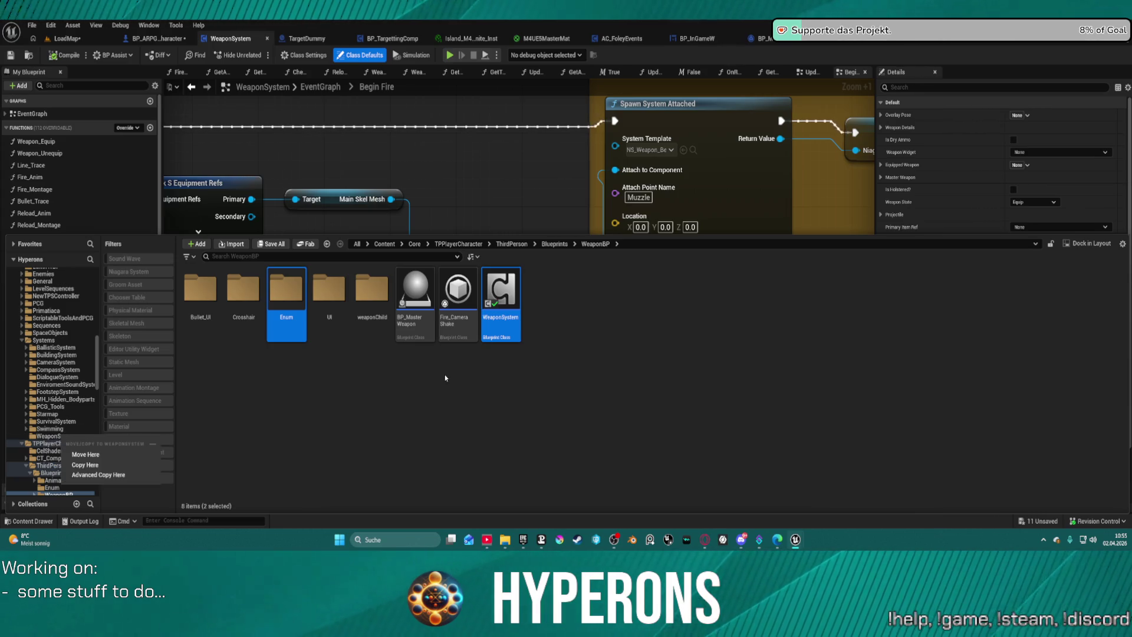
left_click(85, 454)
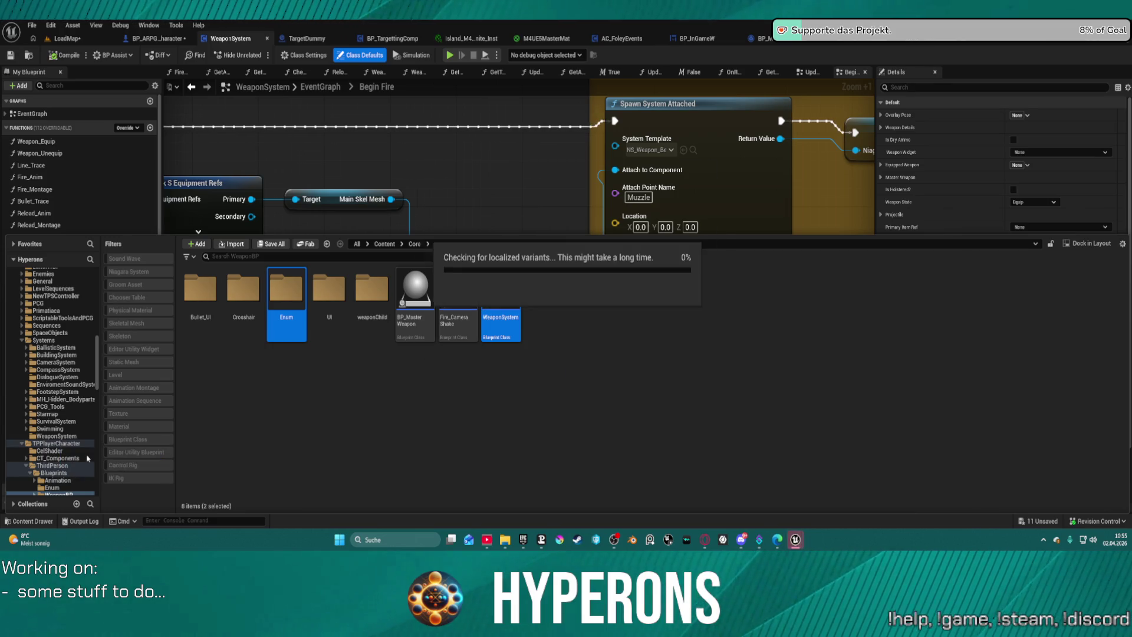
left_click(608, 384)
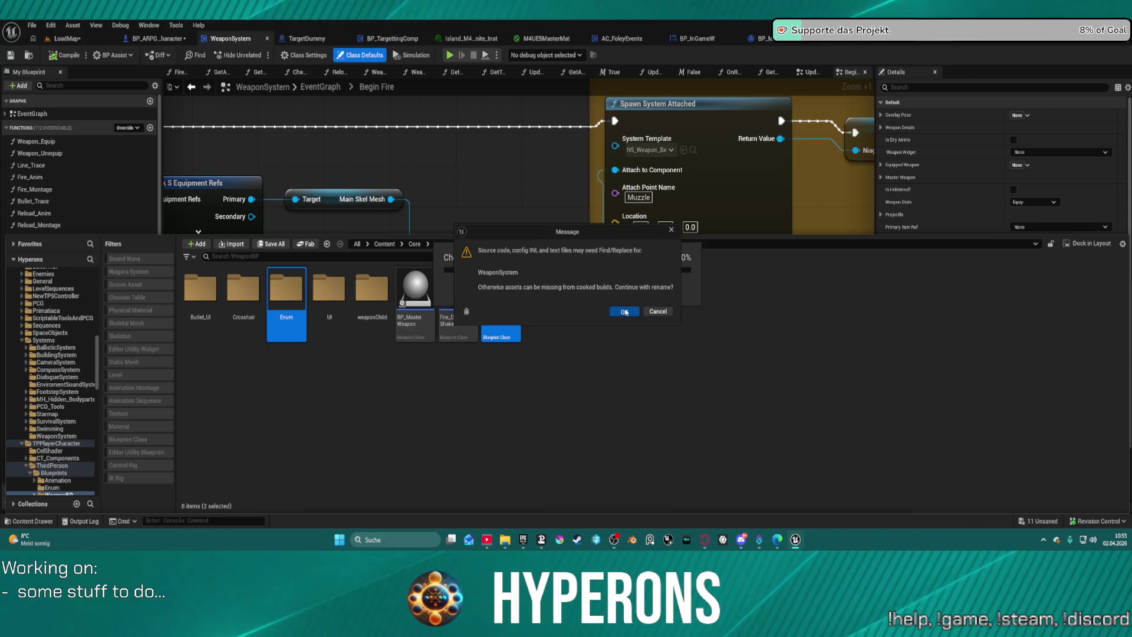
left_click(625, 310)
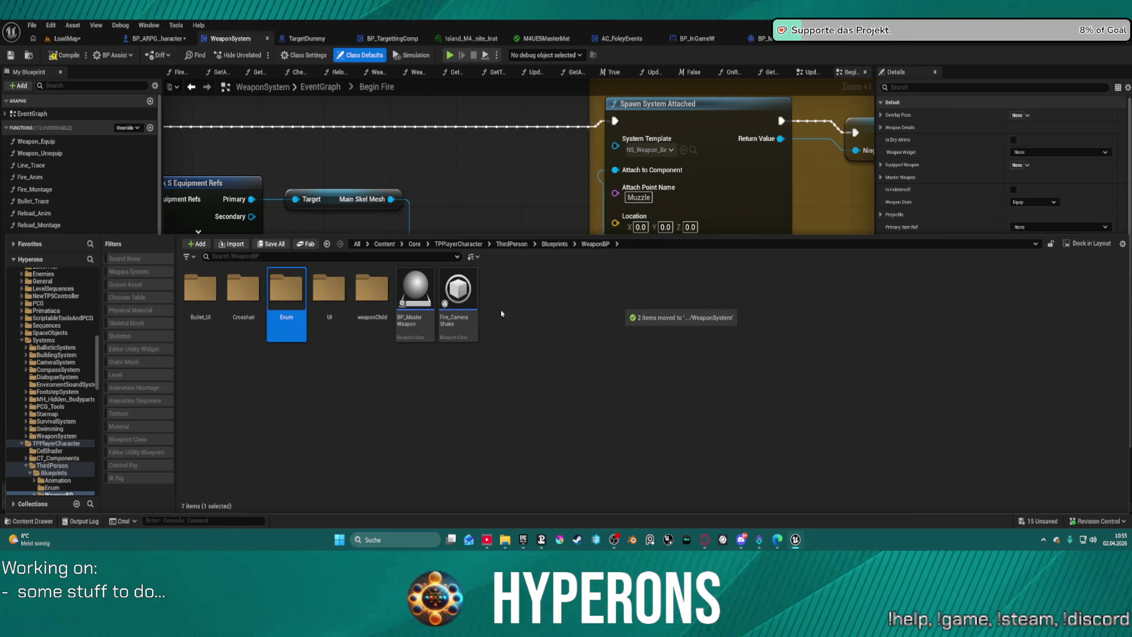
Open the WeaponSystem folder and start creating a new Blueprint Class there
double_click(282, 304)
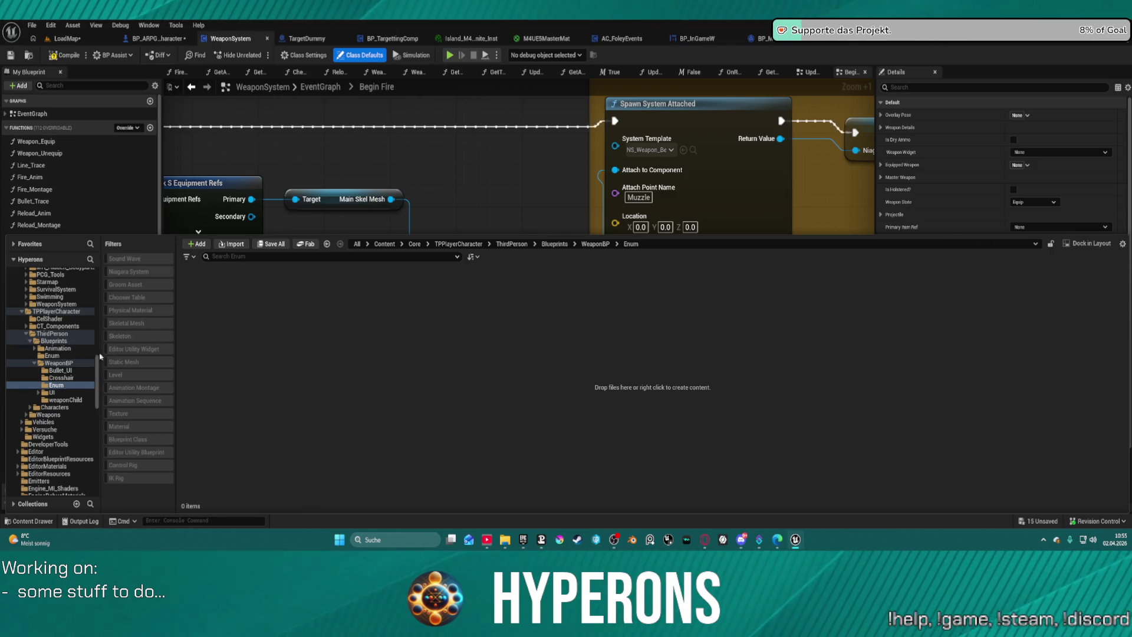
left_click(28, 334)
left_click(56, 304)
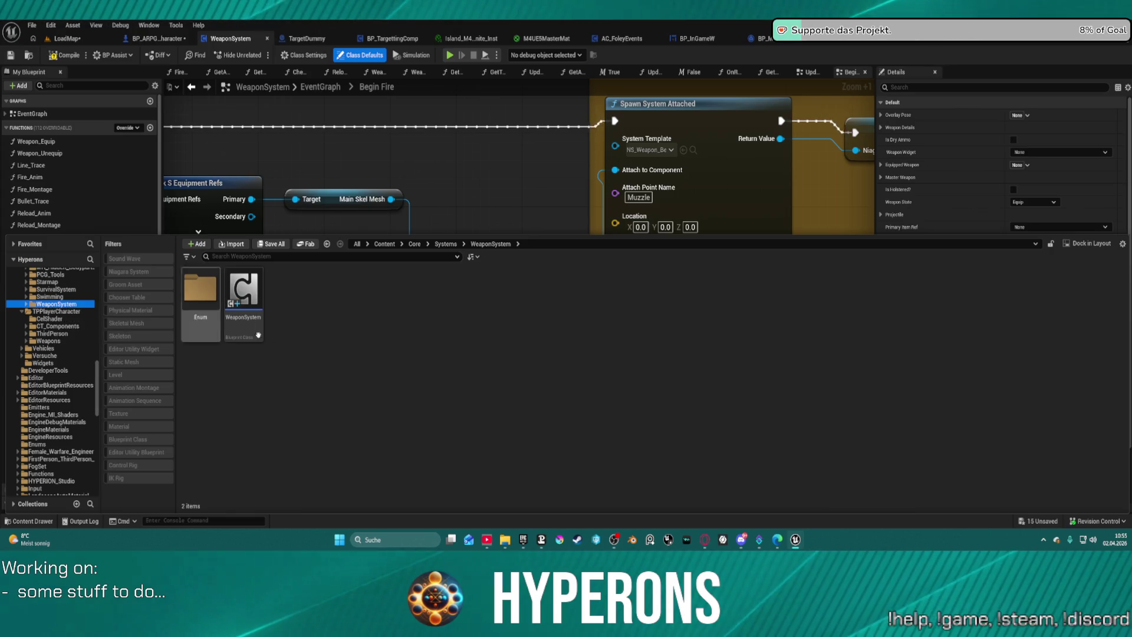
right_click(324, 345)
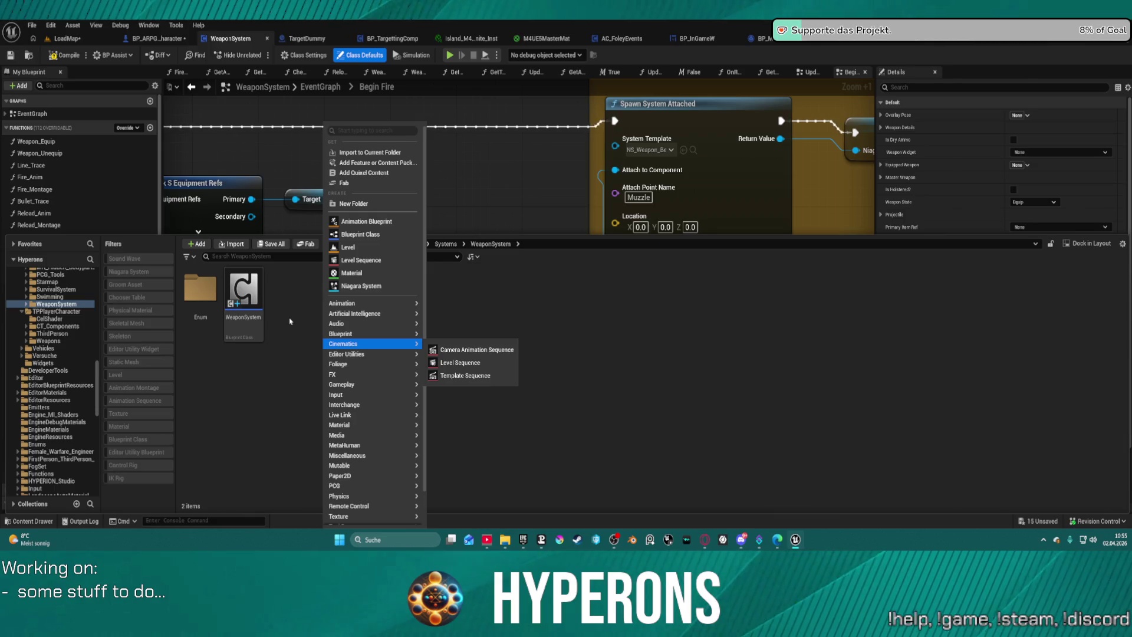
left_click(312, 314)
right_click(315, 310)
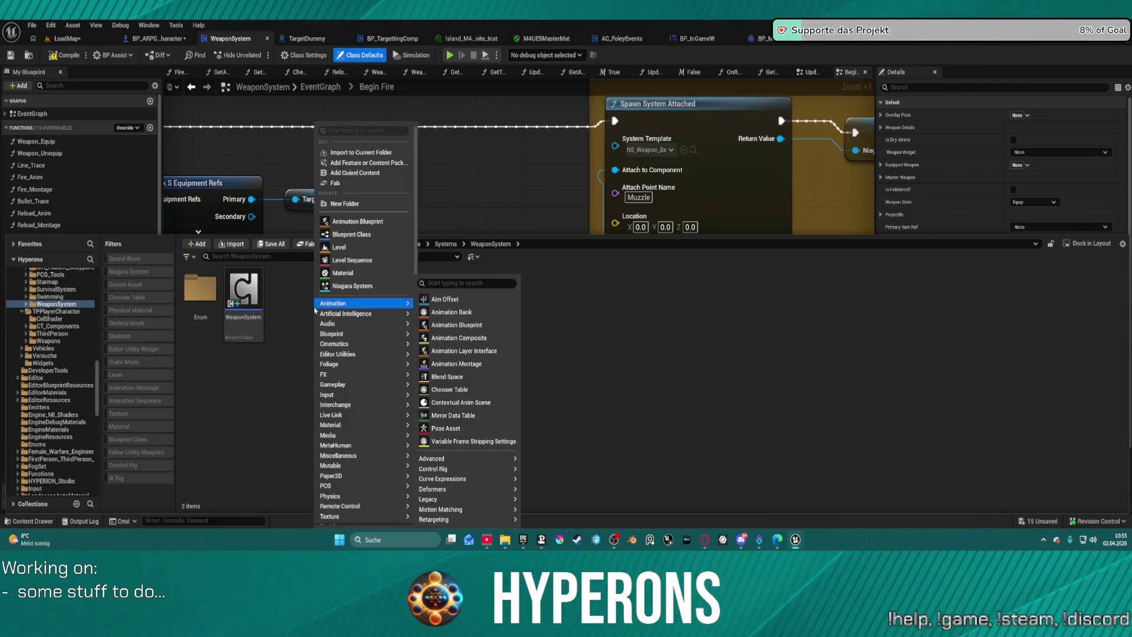
left_click(366, 235)
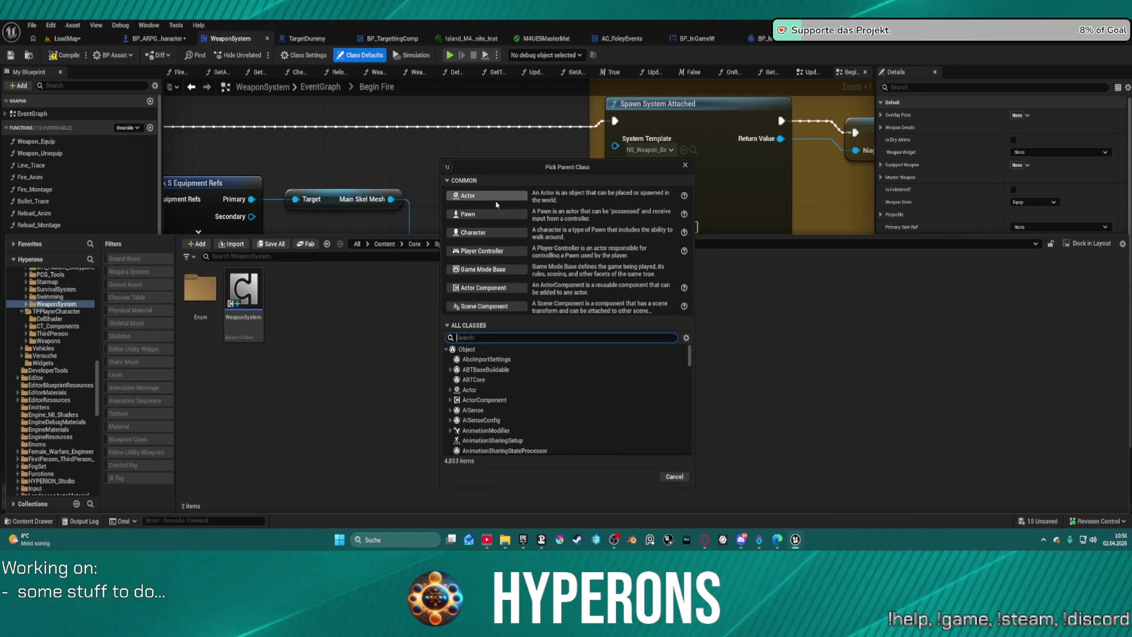
Base the new blueprint on Actor Component, name it CoverSystem, and open it
left_click(498, 288)
type("CoverSystem")
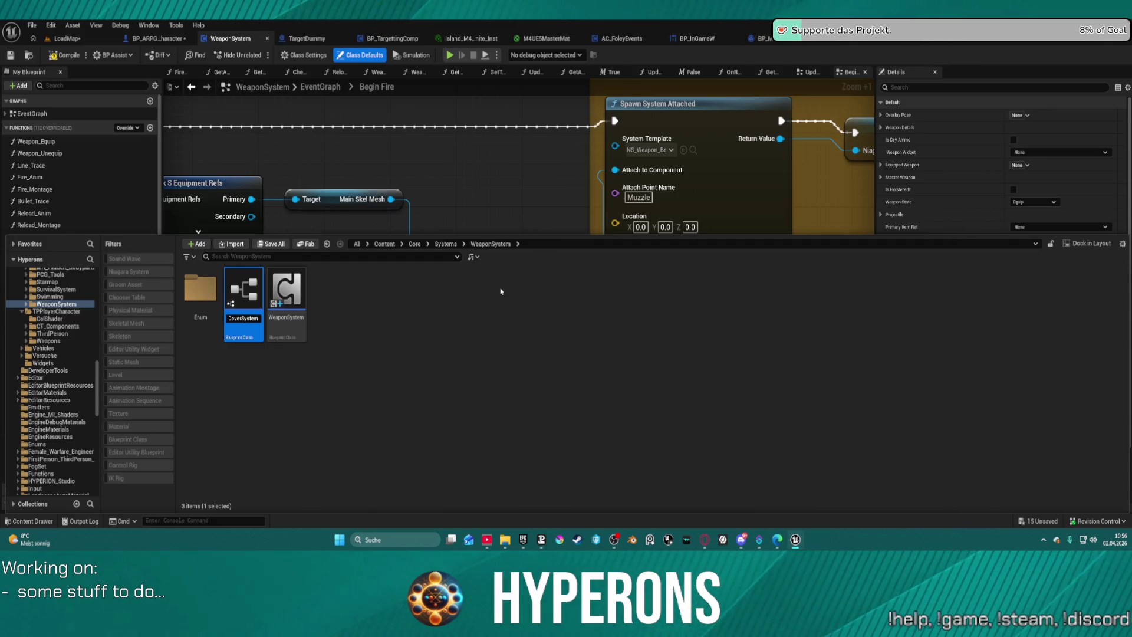
key("Return")
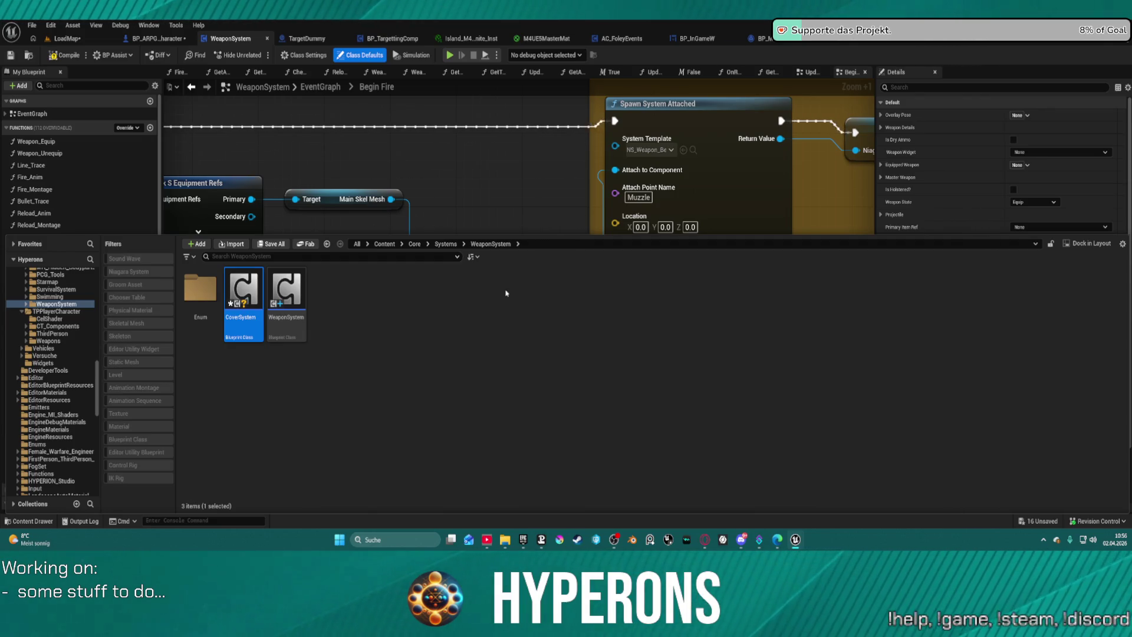
left_click(381, 299)
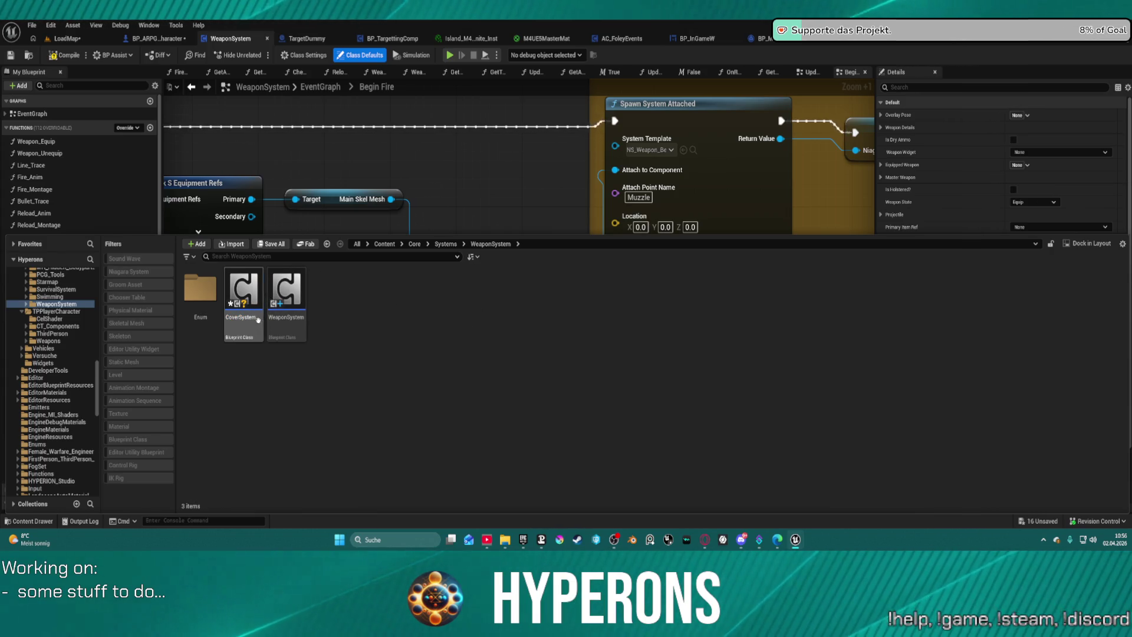
double_click(246, 283)
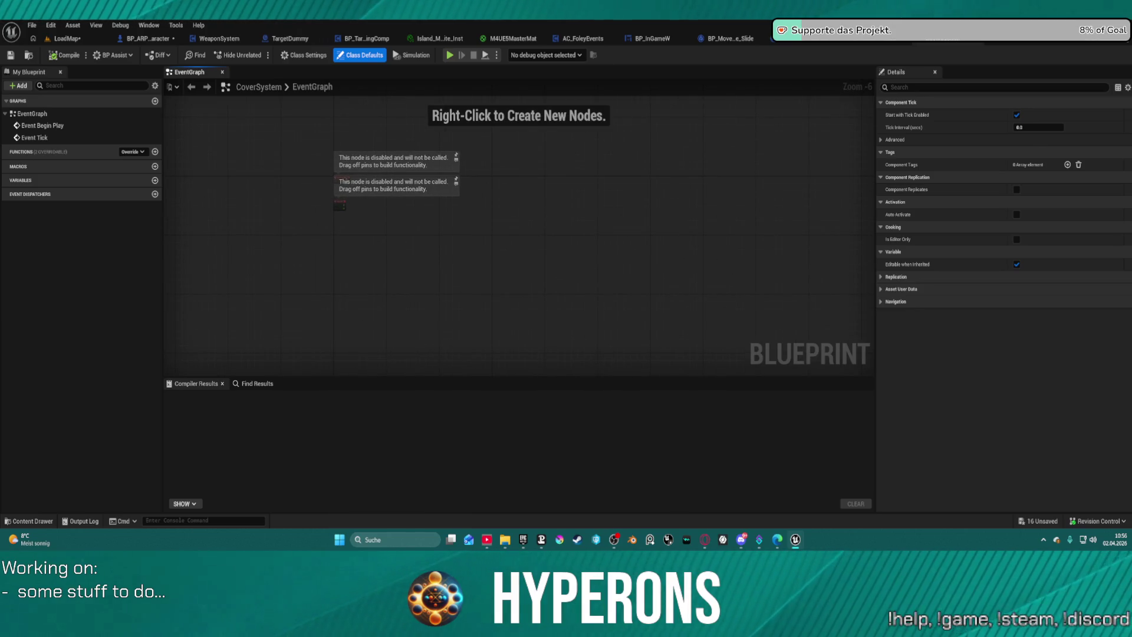
Delete Event Begin Play and Event Tick and add a Custom Event node
left_click_drag(393, 189, 361, 225)
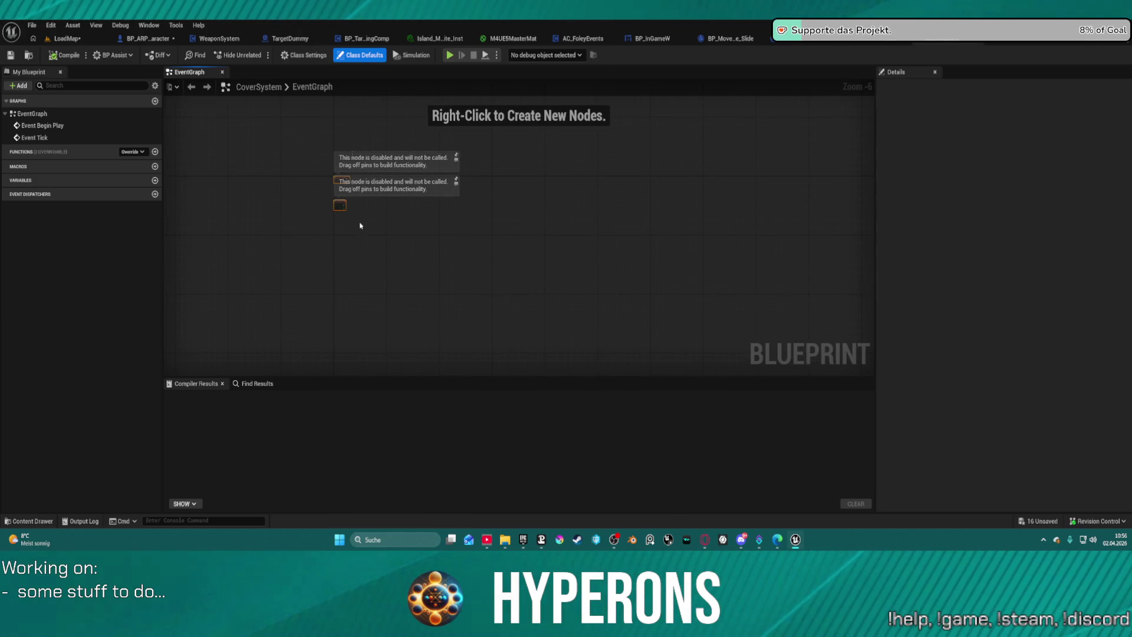
key("Delete")
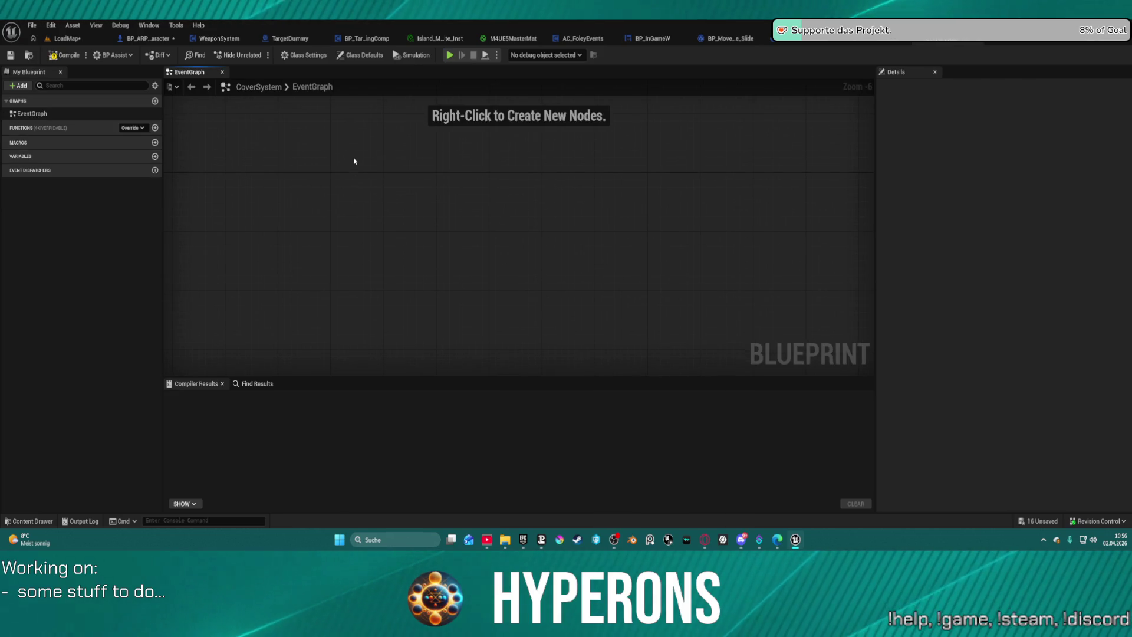
right_click(355, 161)
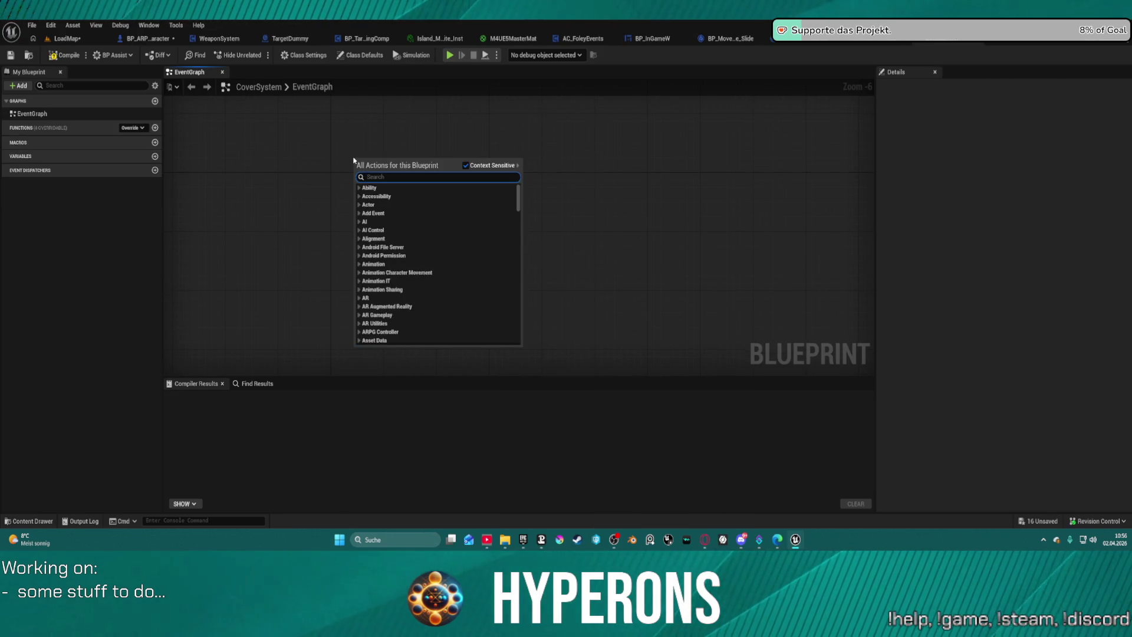
type("Init")
key("BackSpace")
key("BackSpace")
key("BackSpace")
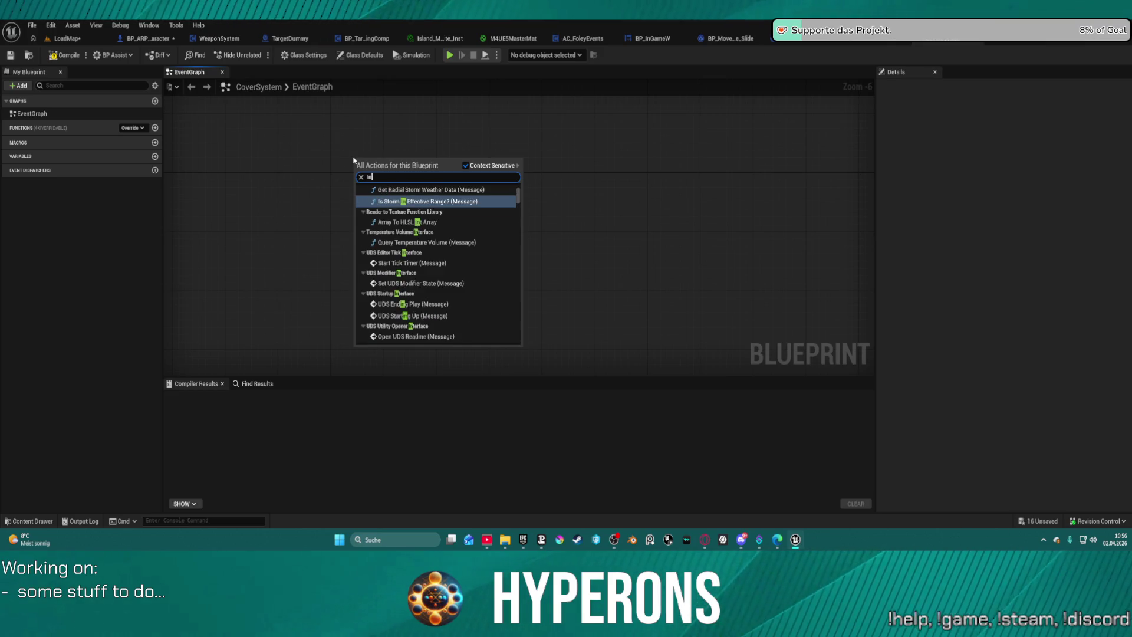
type("Init")
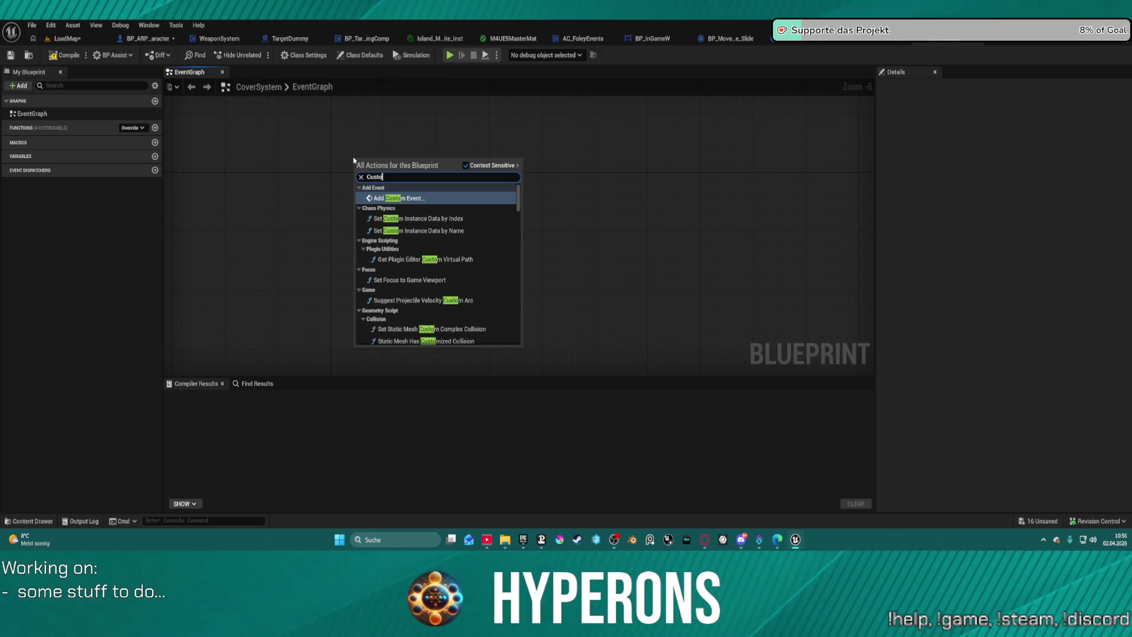
key("Escape")
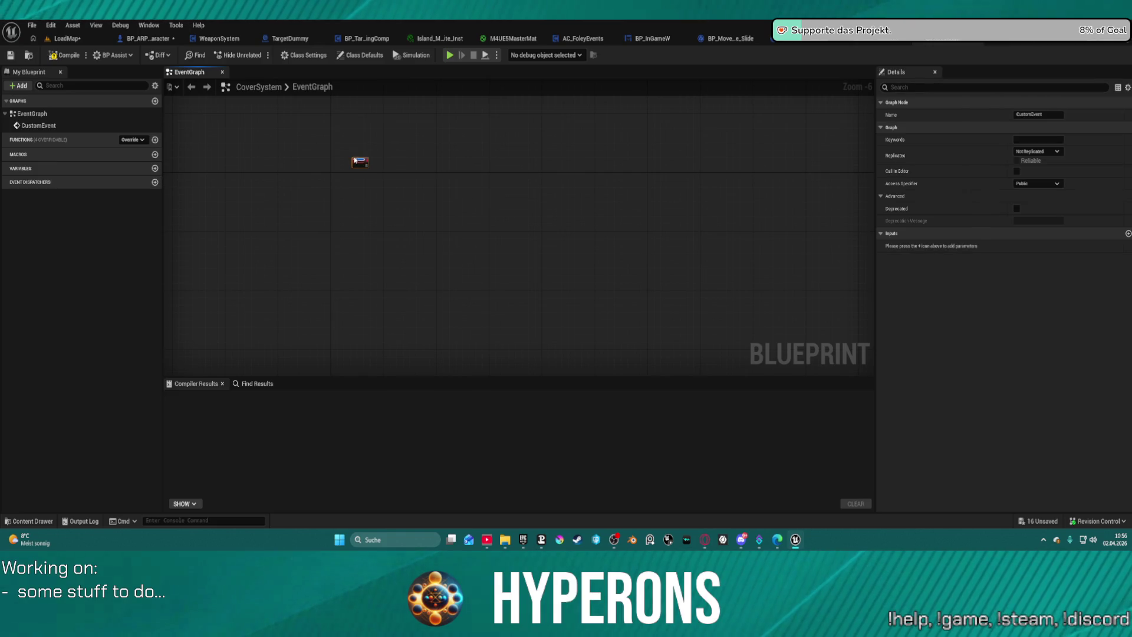
Rename the custom event to Init
scroll(408, 159, "up", 4)
left_click(356, 171)
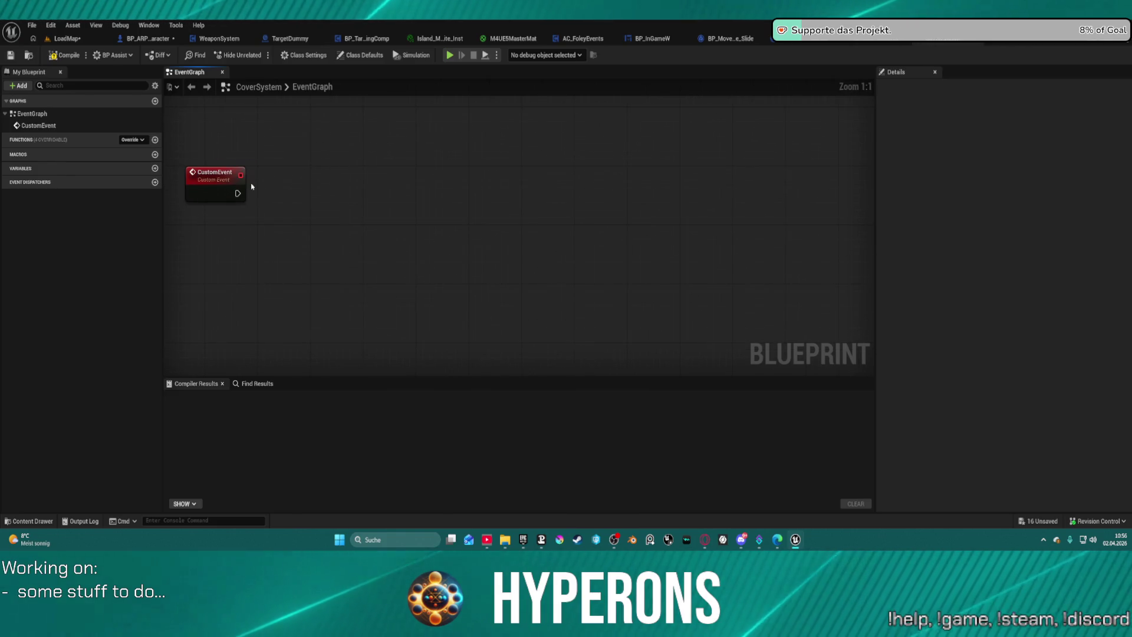
left_click(211, 180)
double_click(211, 180)
type("Init")
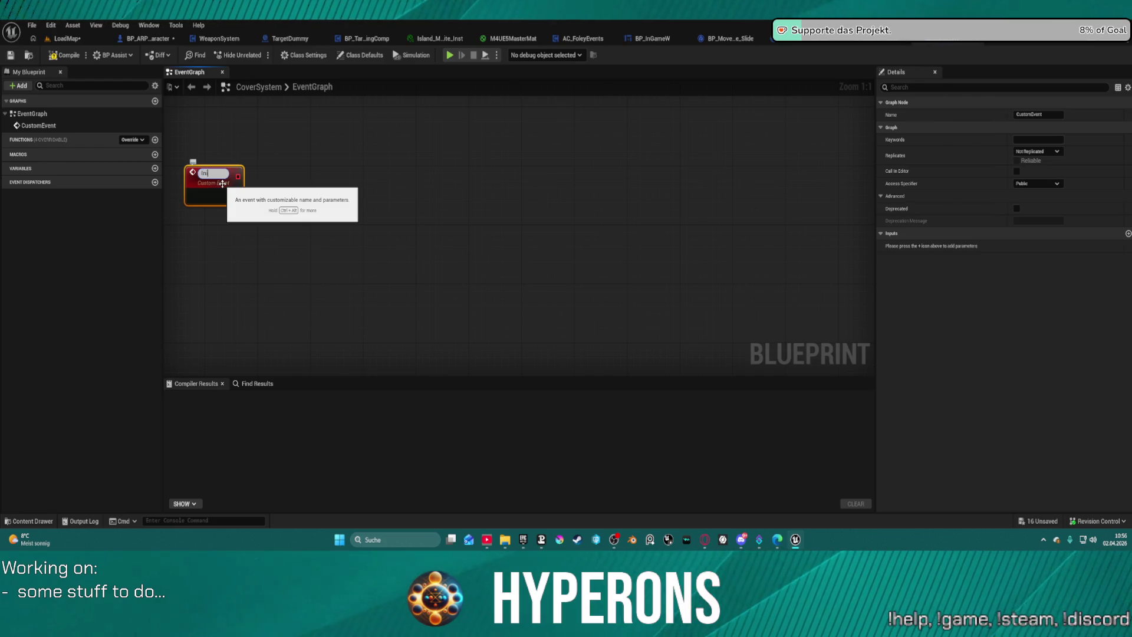
key("Return")
scroll(374, 160, "down", 3)
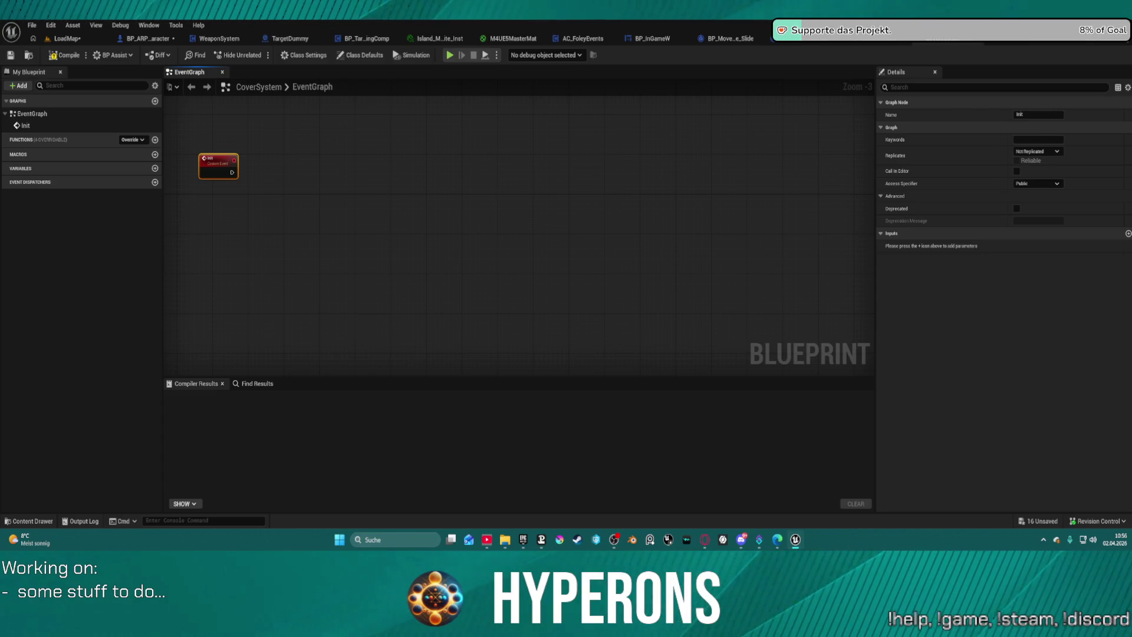
Paste the copied IA_Move and cover-check events, confirm the self-context fix, and reposition them
left_click(422, 308)
scroll(413, 301, "down", 8)
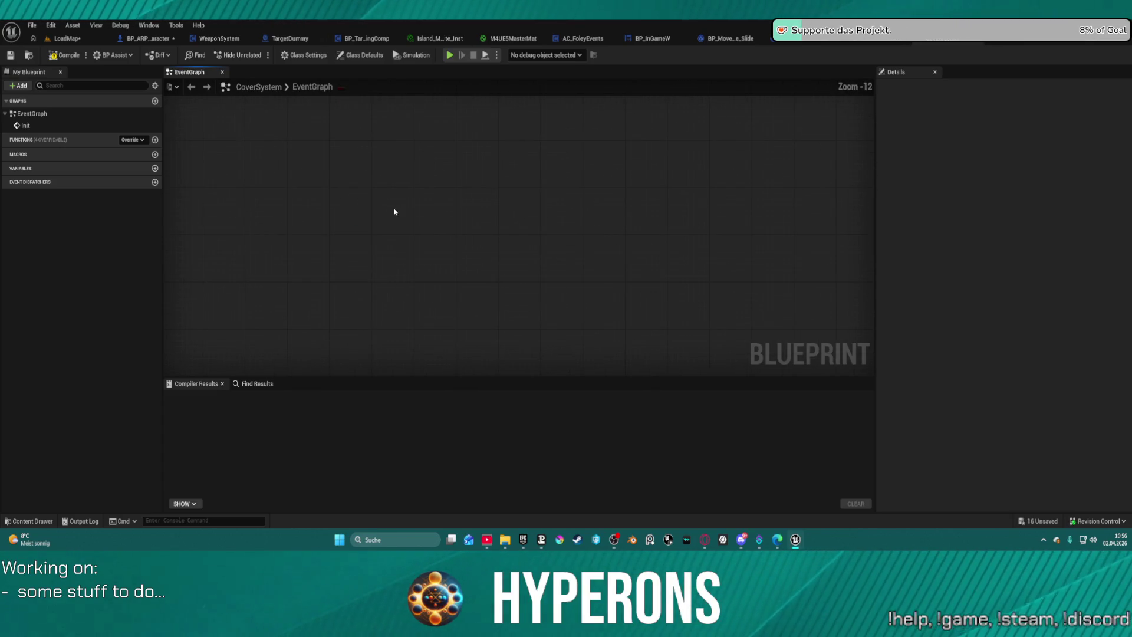
key("ctrl+v")
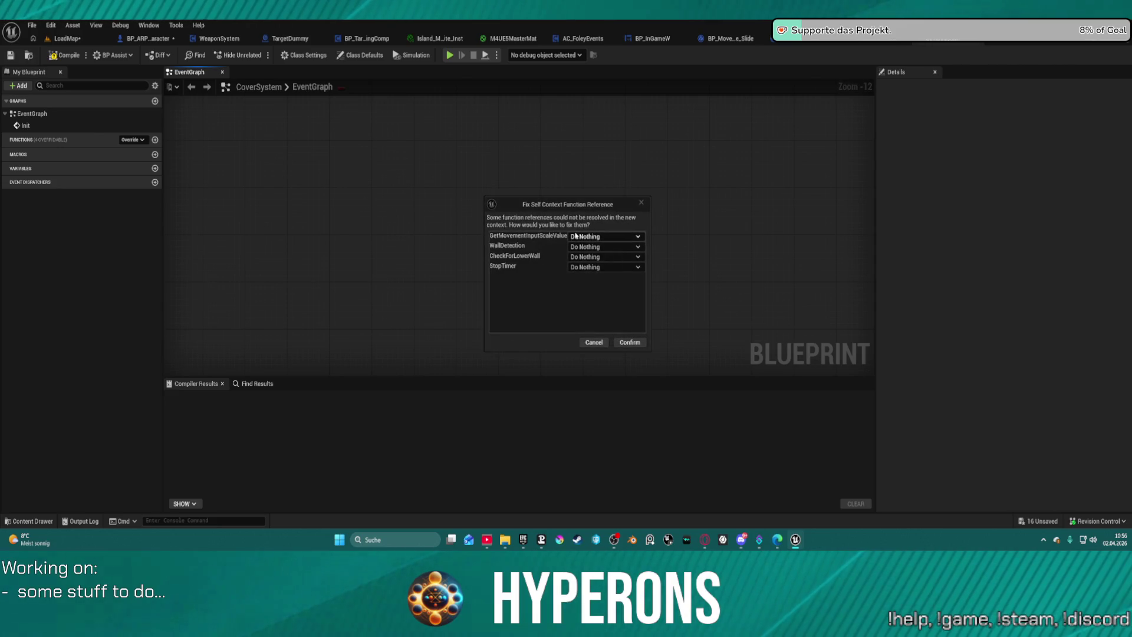
left_click(629, 342)
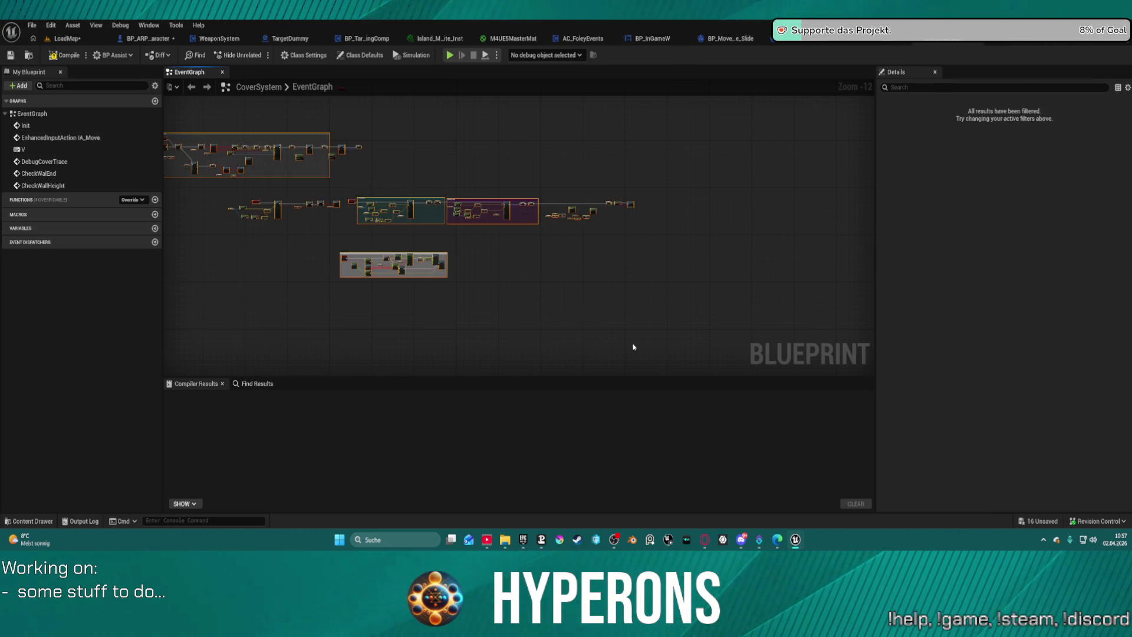
left_click_drag(420, 260, 626, 283)
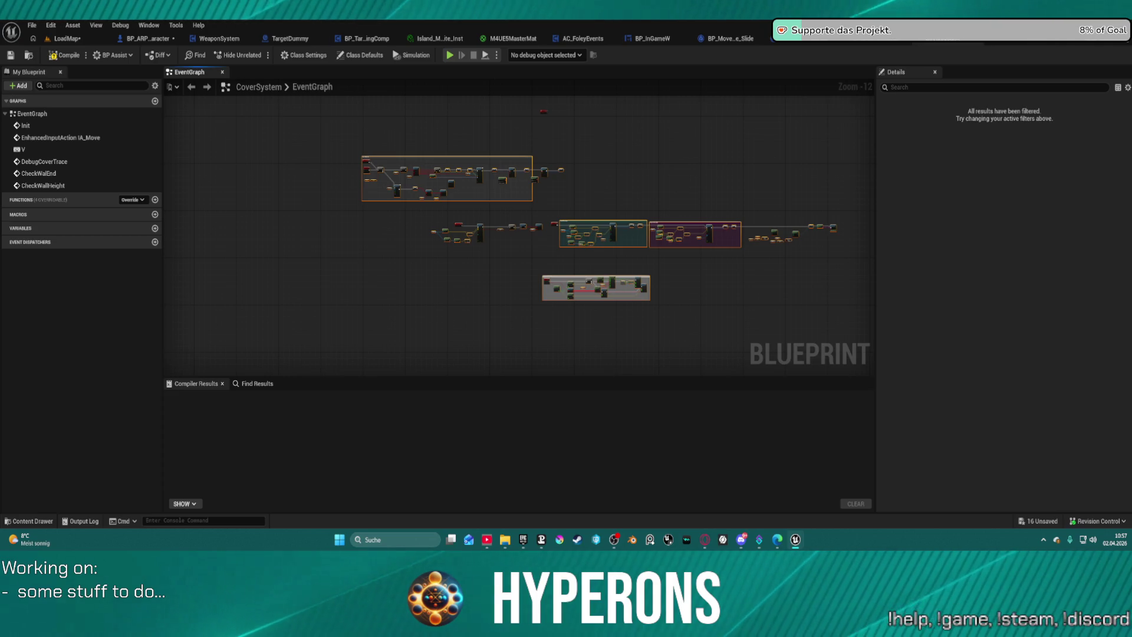
Paste the WallDetection, Continue_CoverMovment and CheckForLowerWall functions, keeping their names
right_click(15, 201)
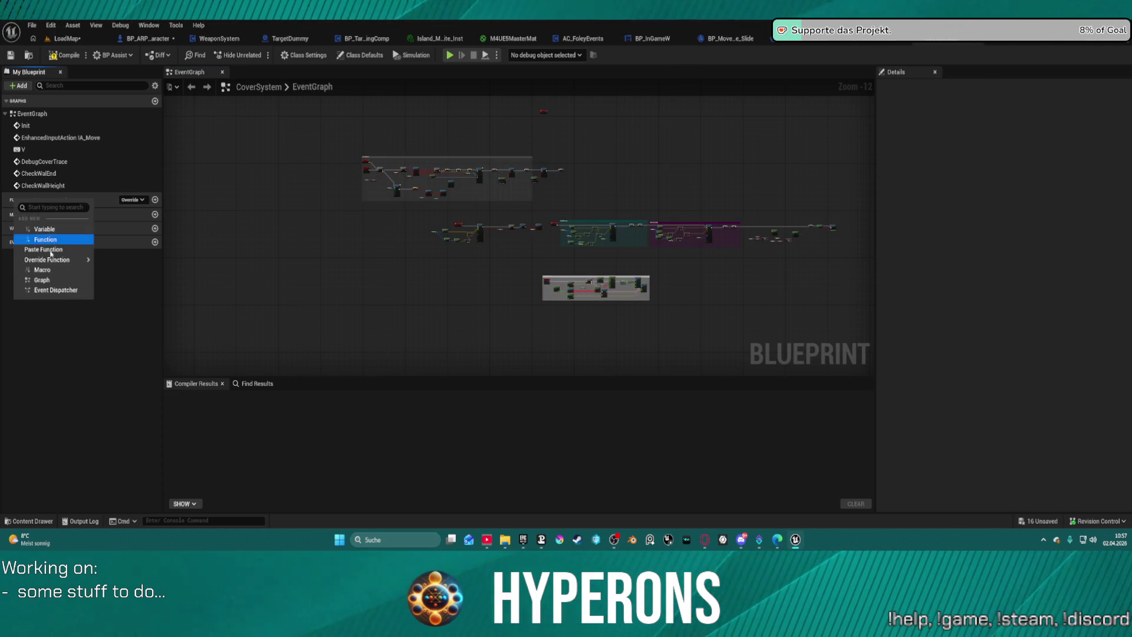
left_click(54, 250)
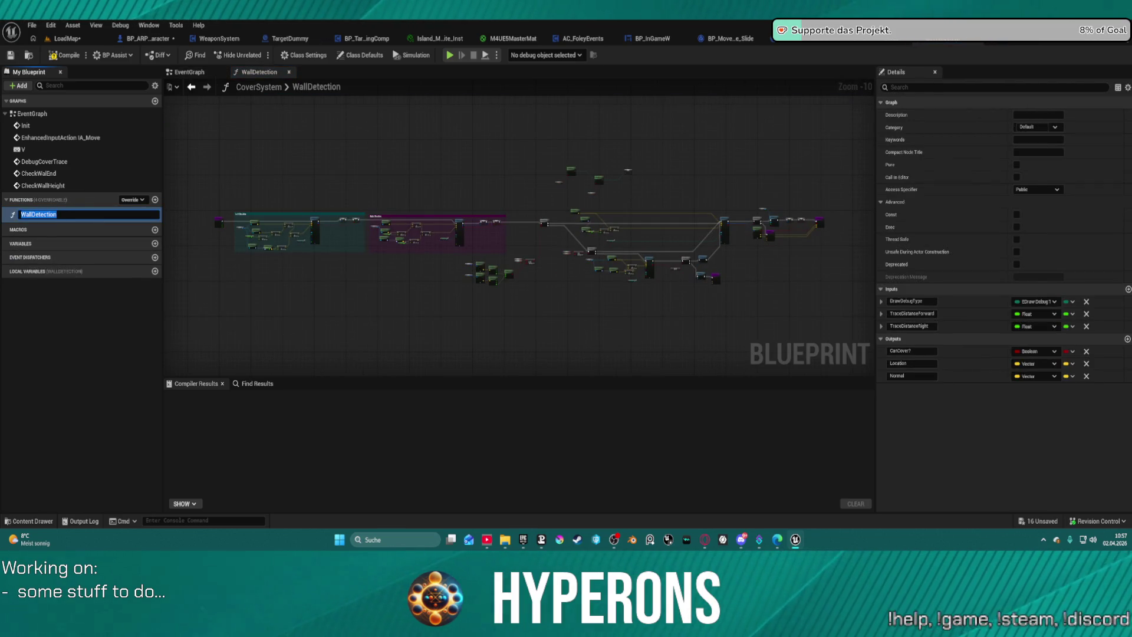
right_click(16, 202)
left_click(67, 262)
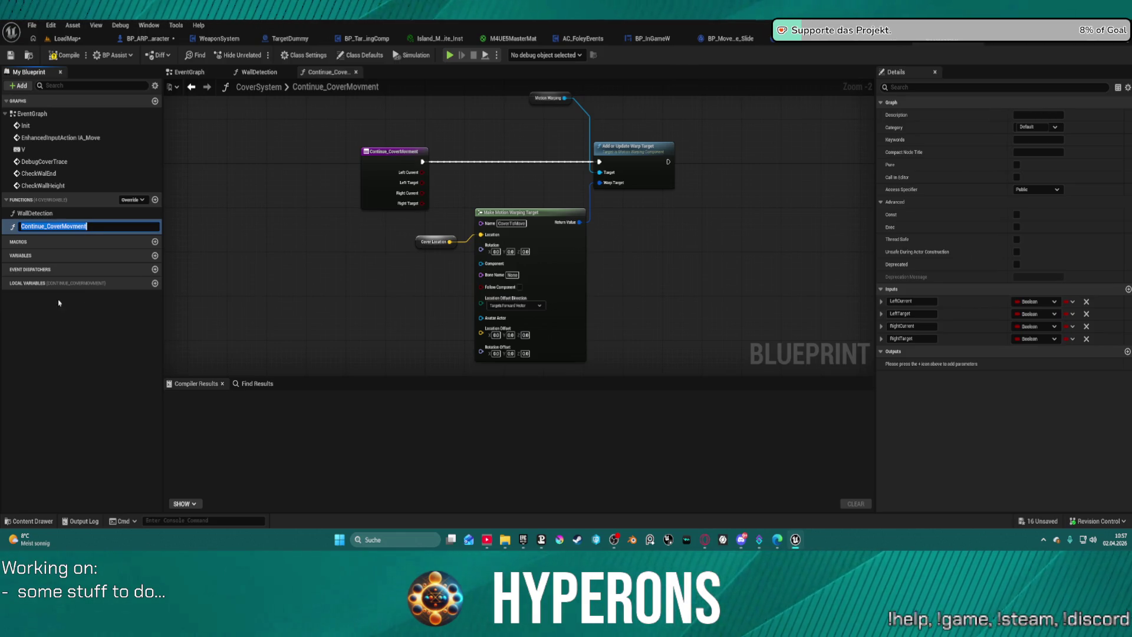
key("Return")
right_click(18, 203)
left_click(71, 264)
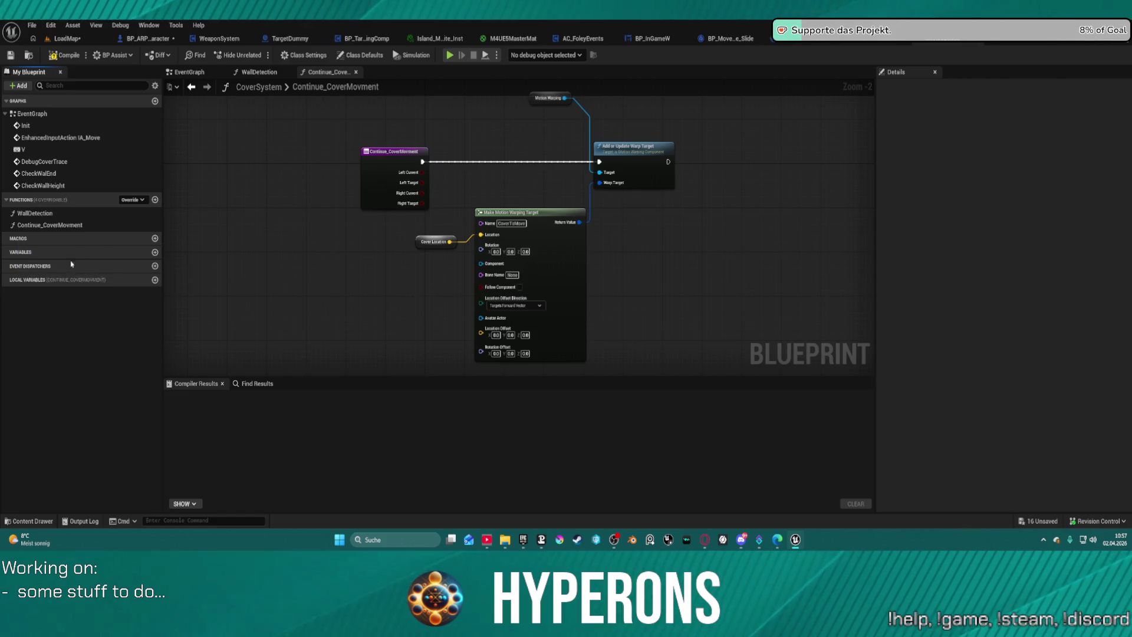
key("Return")
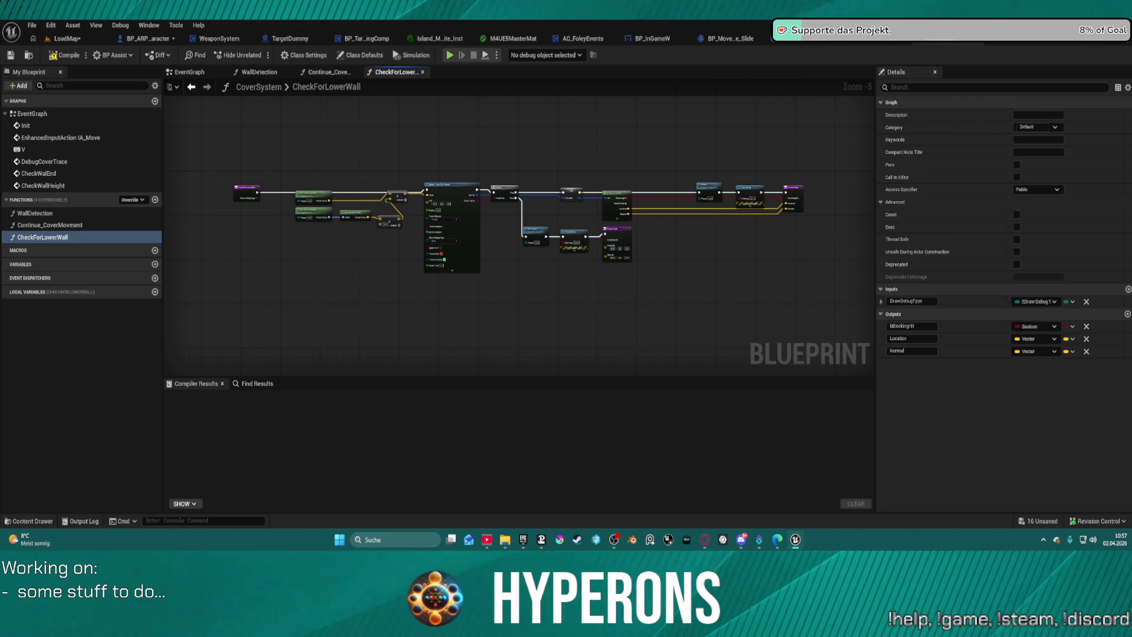
Pan through the CheckForLowerWall graph and select its Un Crouch node
scroll(434, 252, "up", 5)
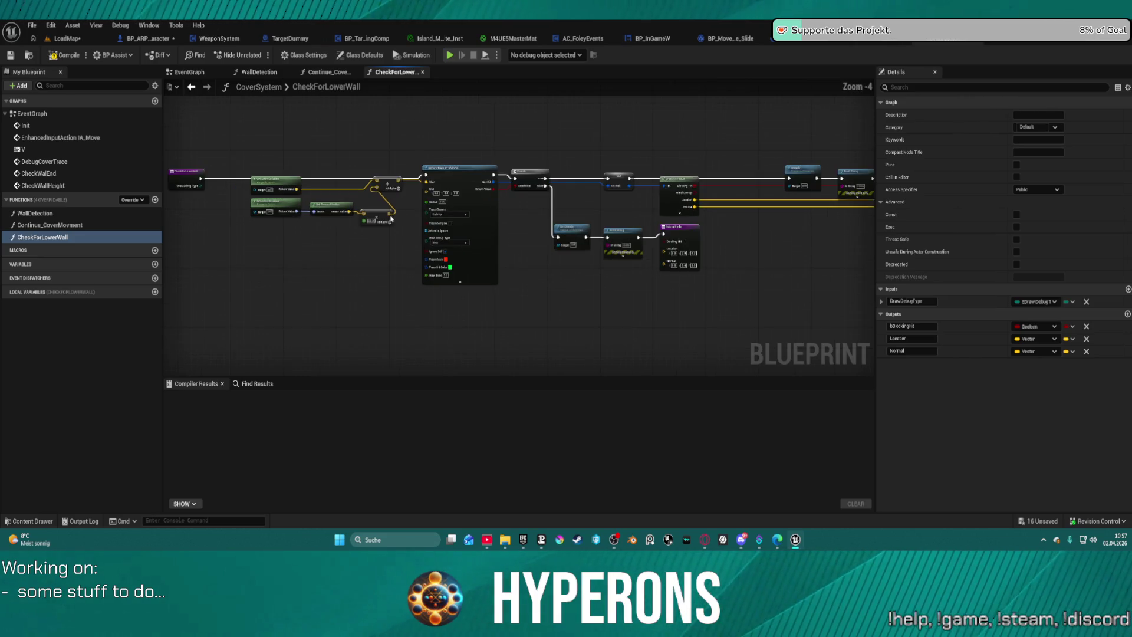
scroll(593, 193, "down", 2)
left_click_drag(593, 192, 203, 207)
left_click(303, 239)
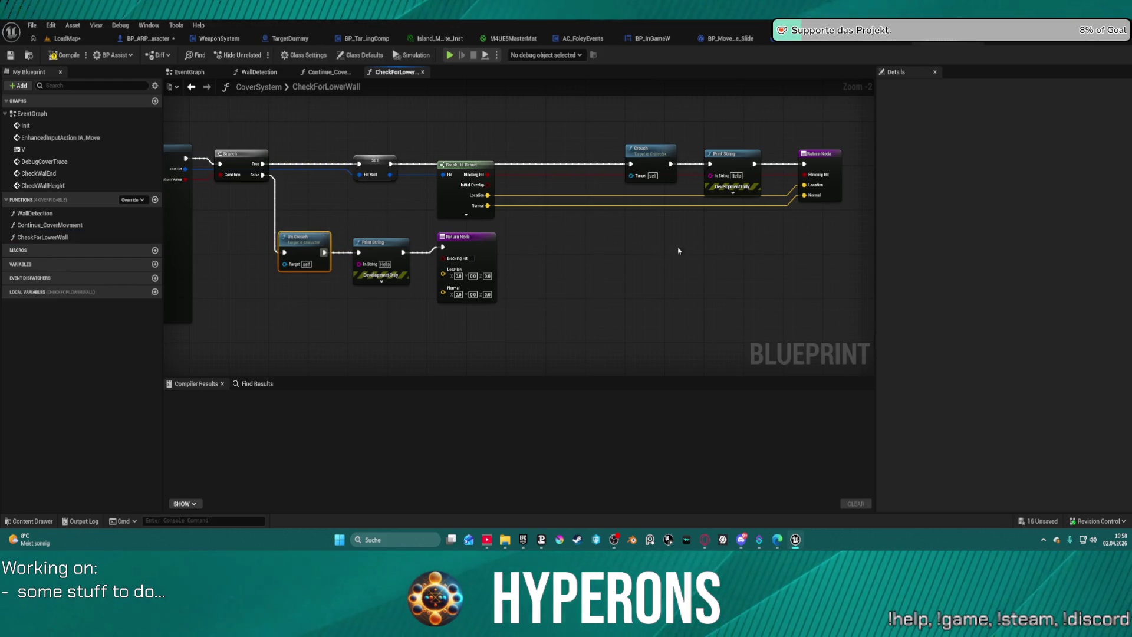
scroll(516, 206, "down", 8)
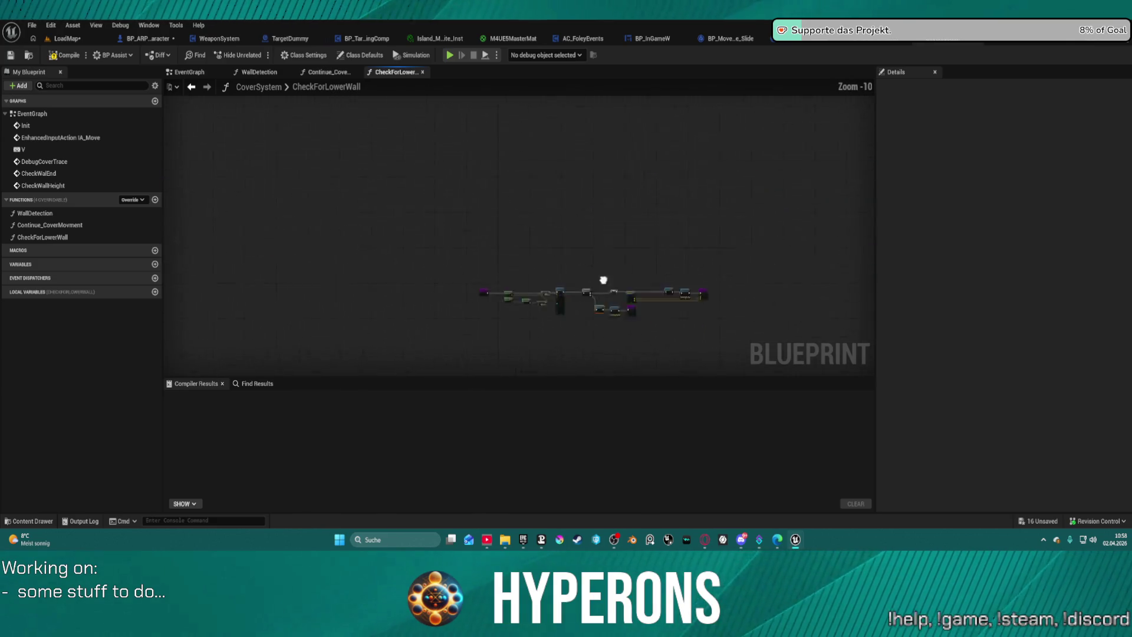
Inspect the Make Motion Warping Target node in the Continue_CoverMovment graph
left_click(329, 72)
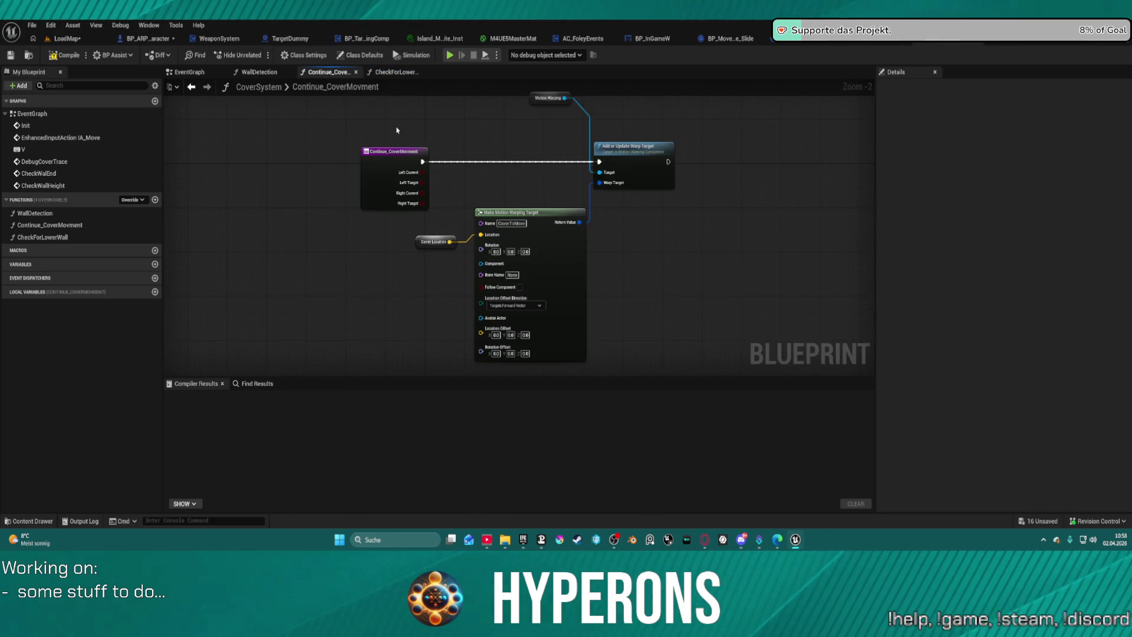
scroll(528, 217, "up", 2)
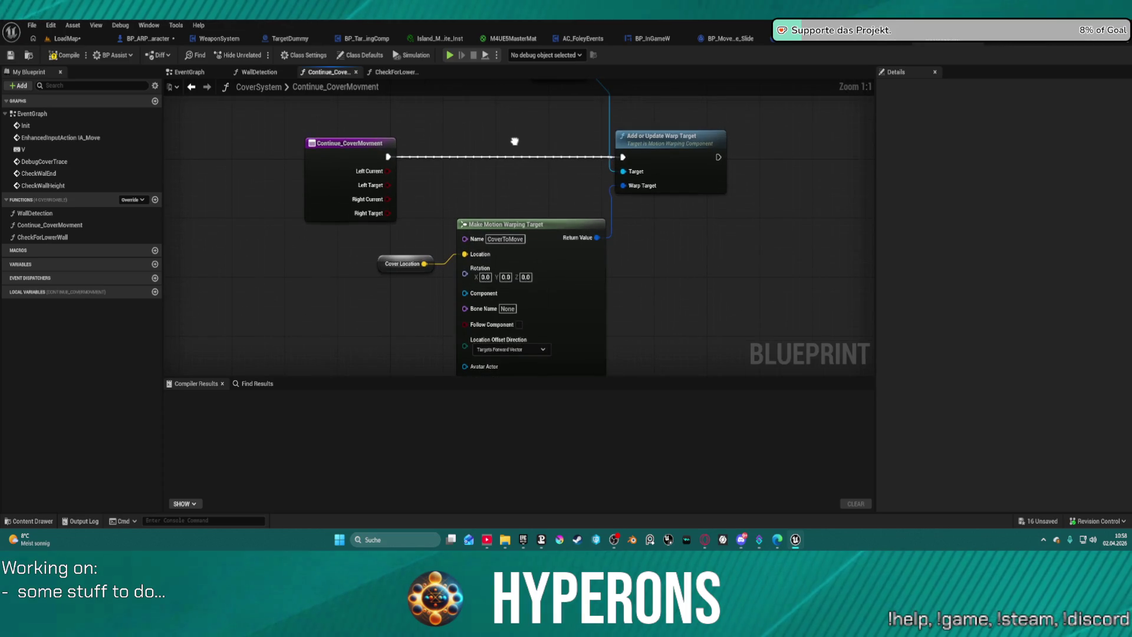
left_click_drag(514, 141, 494, 165)
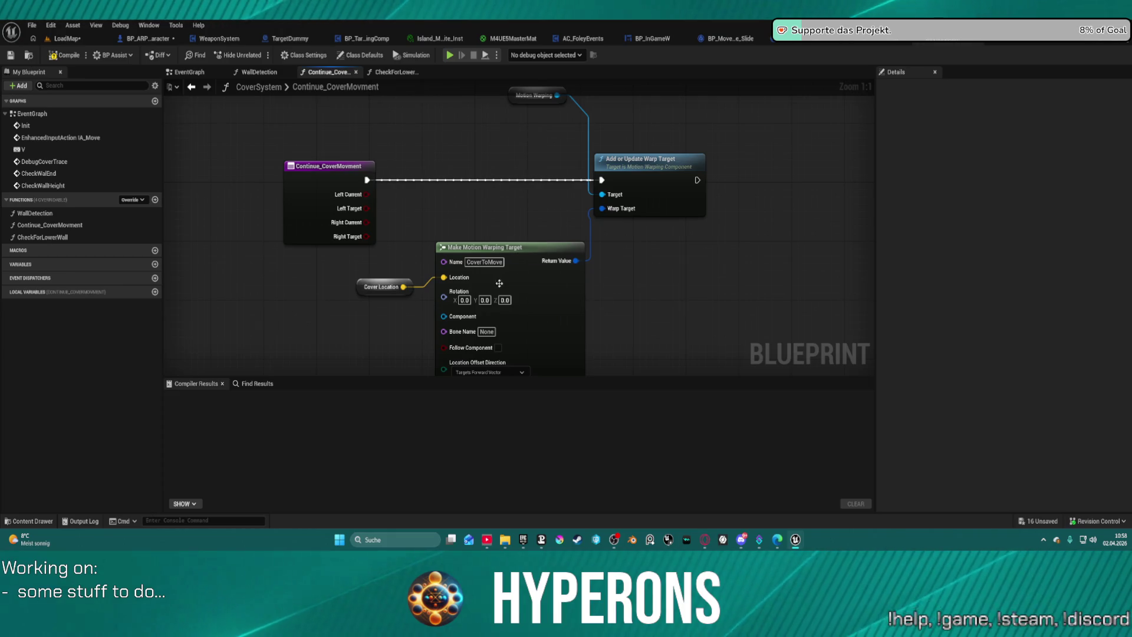
mouse_move(557, 274)
left_mouse_down()
mouse_move(550, 178)
mouse_move(524, 245)
mouse_move(522, 197)
left_mouse_up()
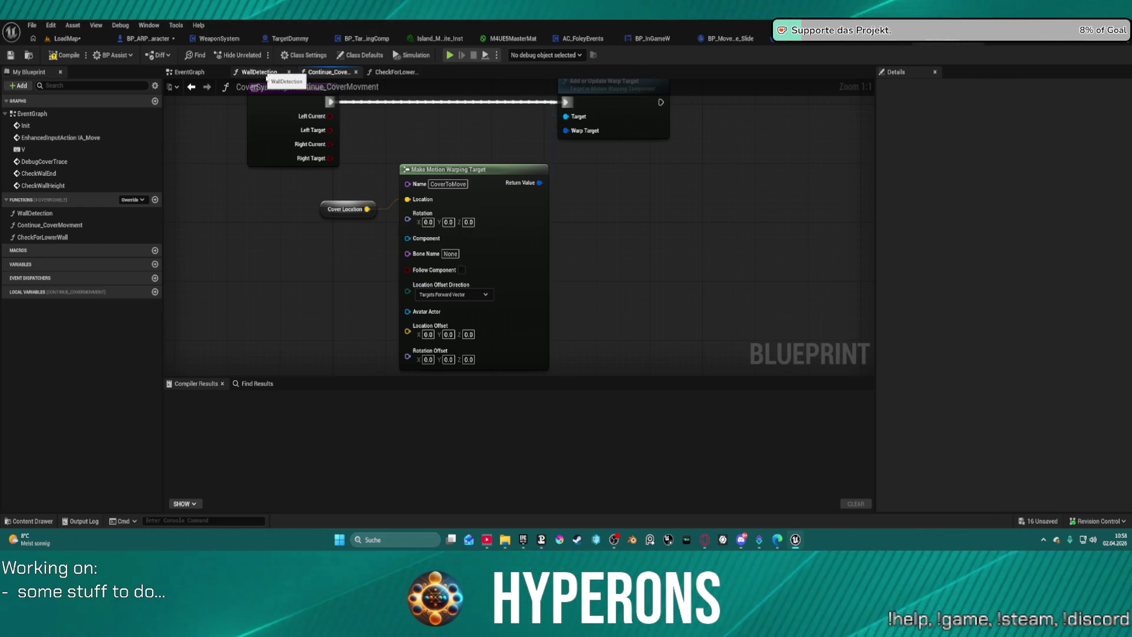
Switch to the WallDetection graph and zoom in on the Left Shoulder sphere trace group
left_click(263, 73)
scroll(531, 224, "up", 1)
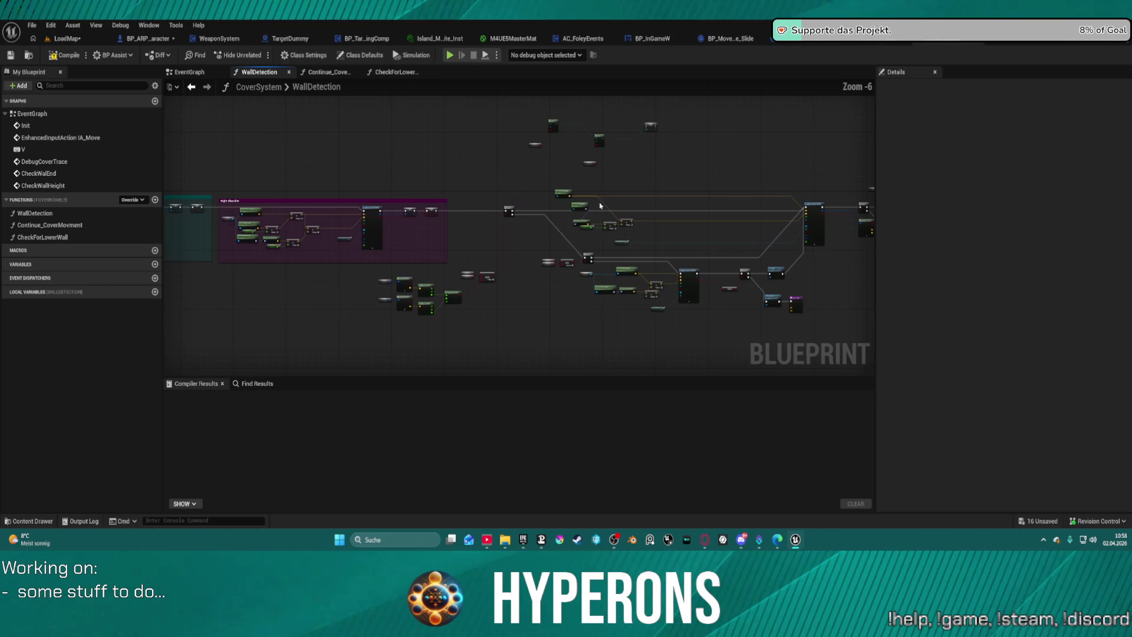
scroll(636, 288, "down", 2)
scroll(636, 287, "up", 9)
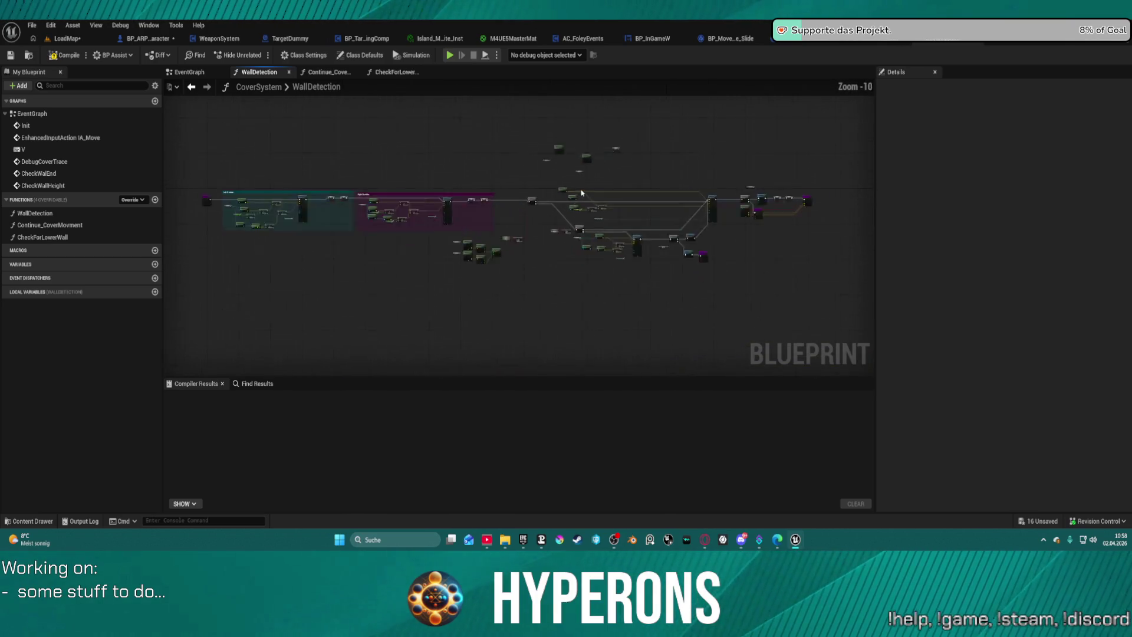
left_click_drag(453, 211, 678, 182)
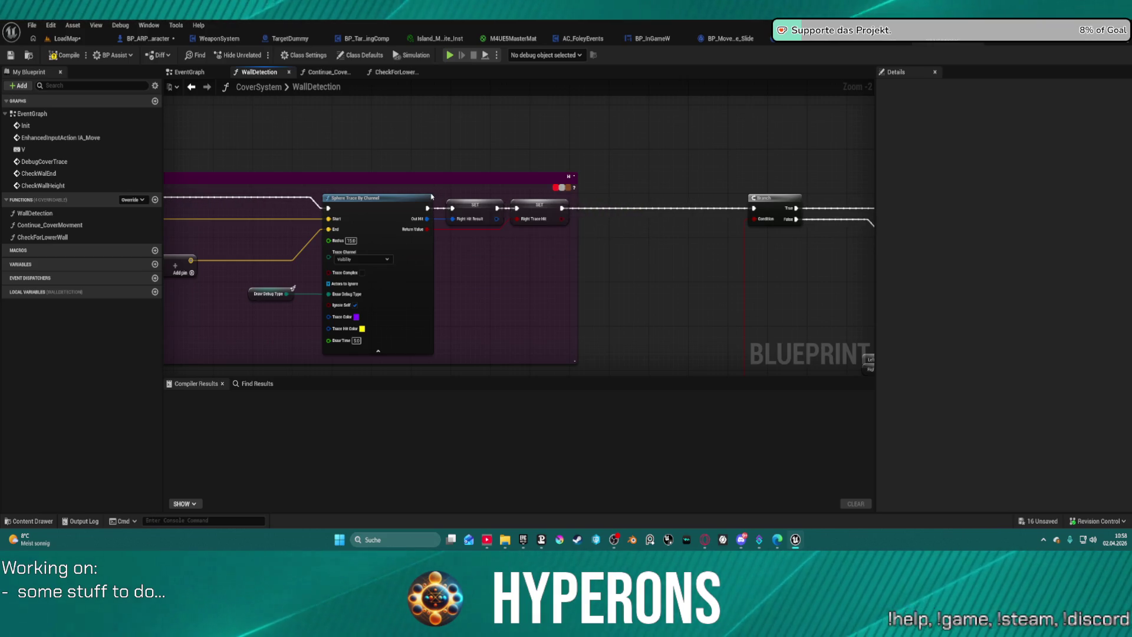
left_click_drag(340, 148, 833, 180)
scroll(821, 193, "down", 1)
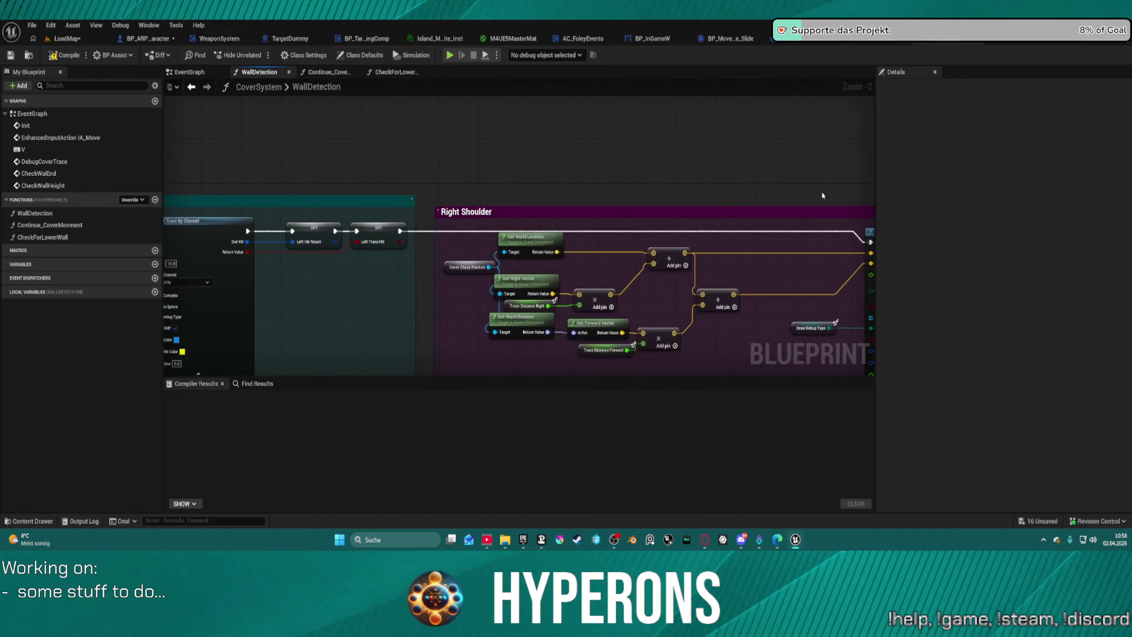
mouse_move(475, 166)
left_mouse_down()
mouse_move(737, 267)
mouse_move(408, 264)
left_mouse_up()
scroll(736, 267, "up", 3)
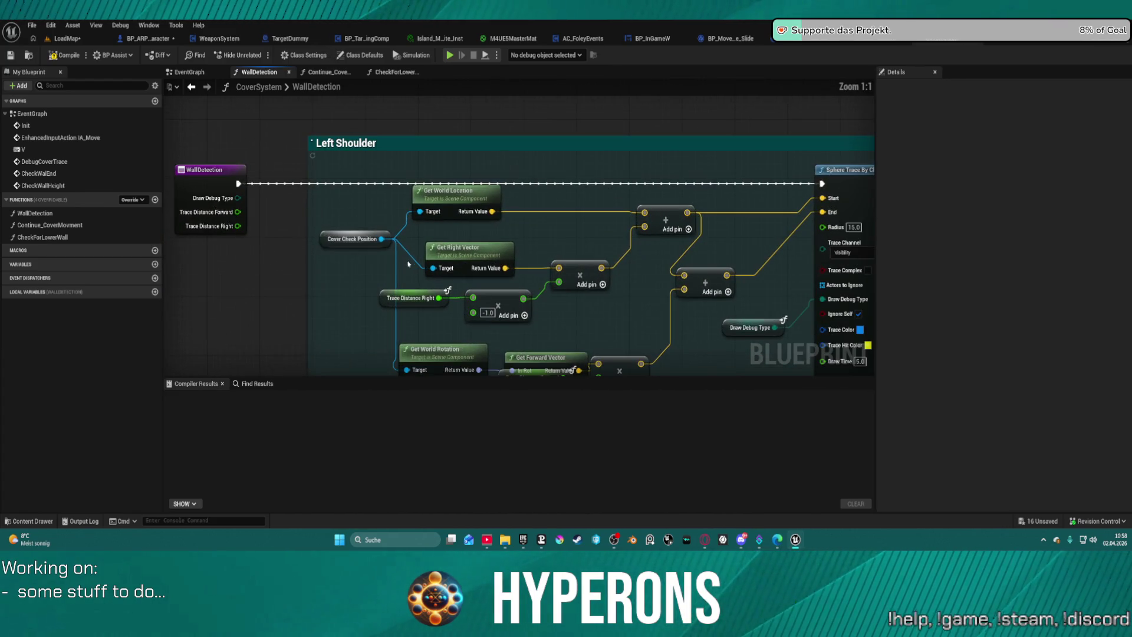
In BP_ARPG_Character, review the Breathing, Treading, Water EXIT and WaterSurface point reference components
left_click(126, 39)
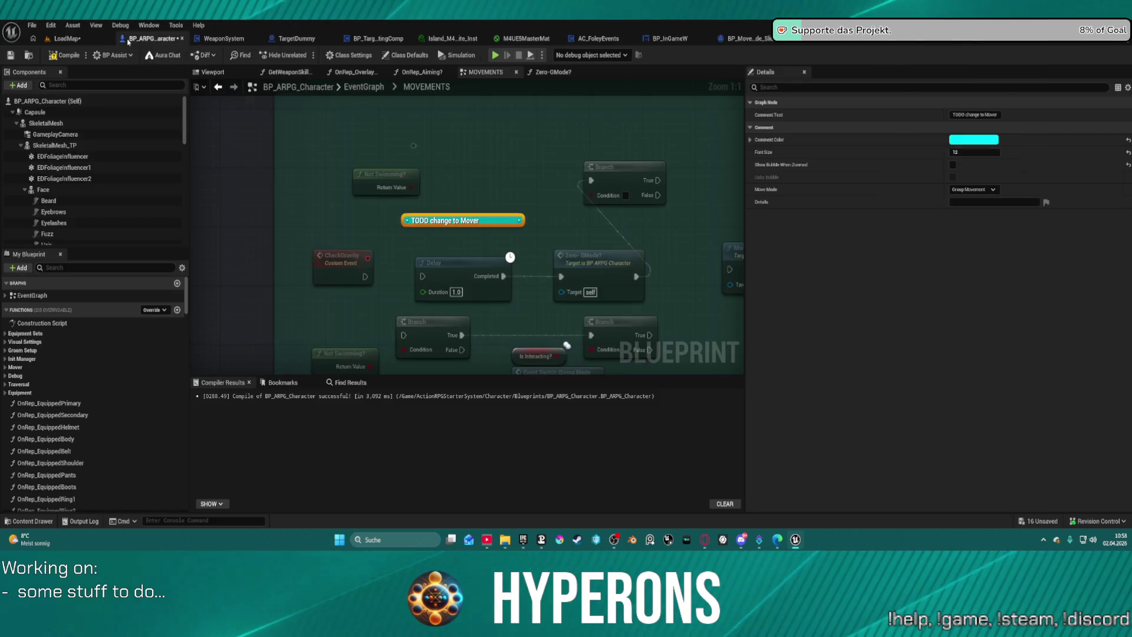
left_click(21, 145)
scroll(89, 194, "down", 2)
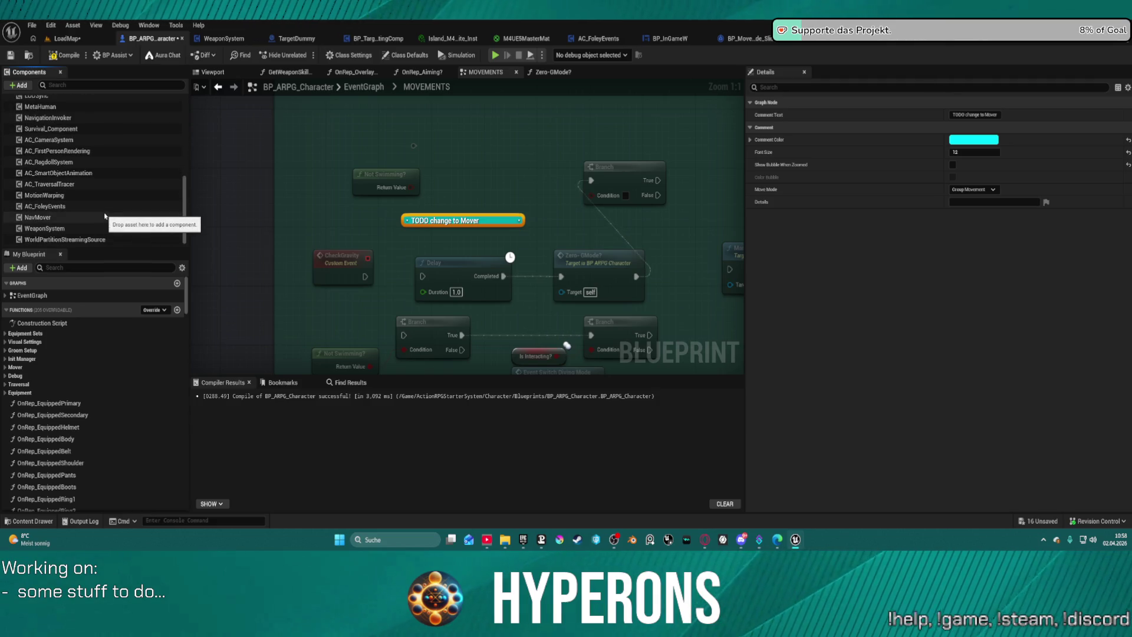
scroll(76, 186, "up", 2)
left_click(21, 145)
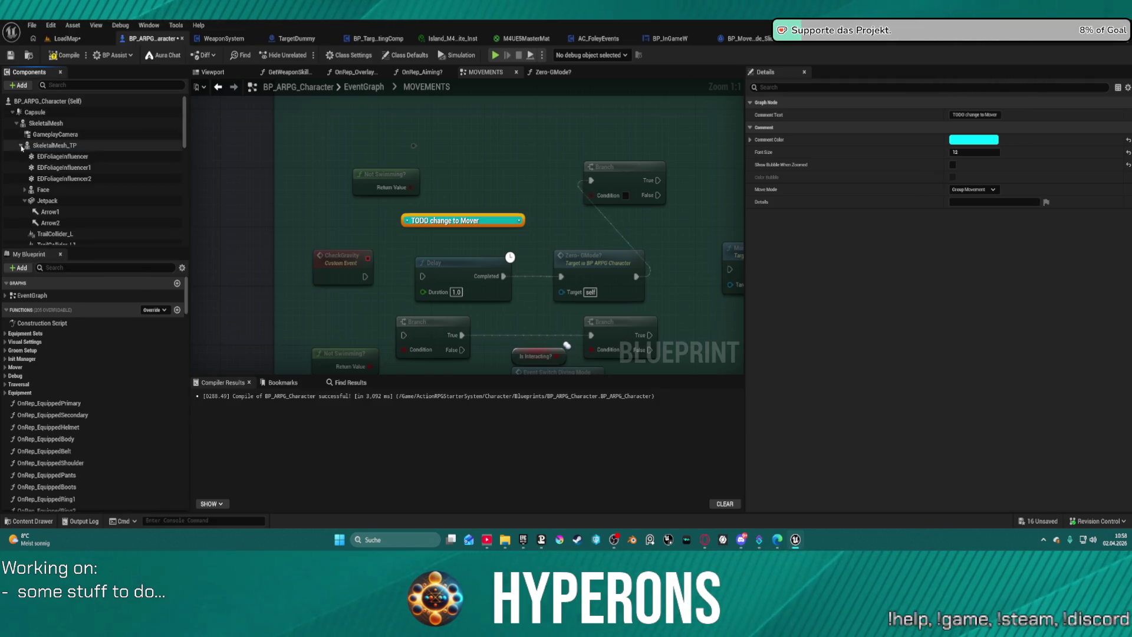
scroll(115, 177, "down", 5)
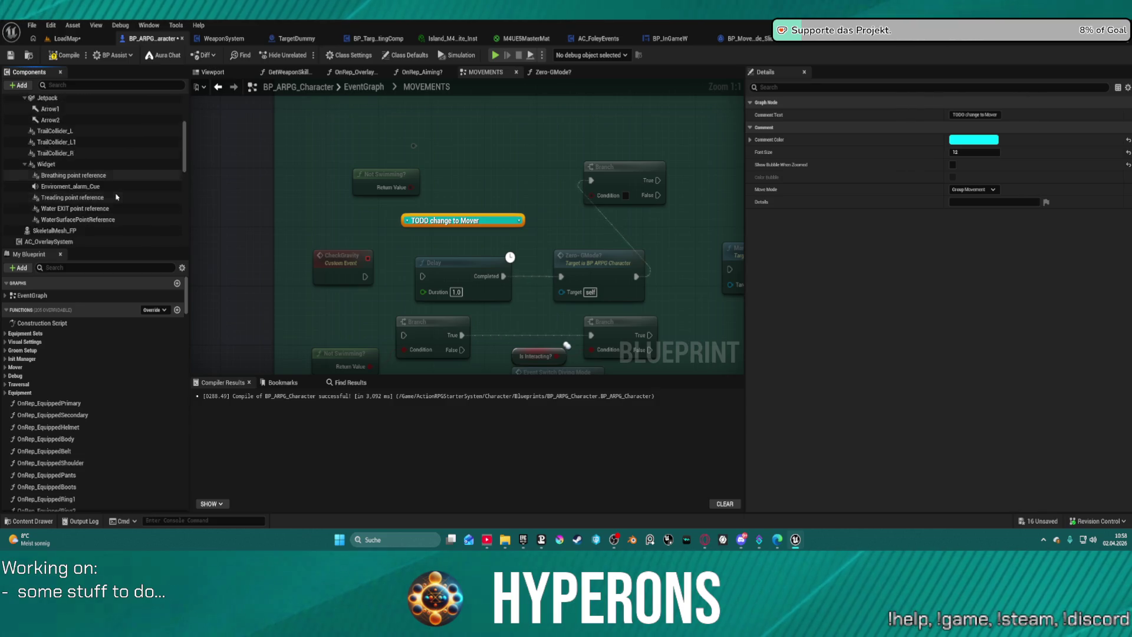
left_click(74, 146)
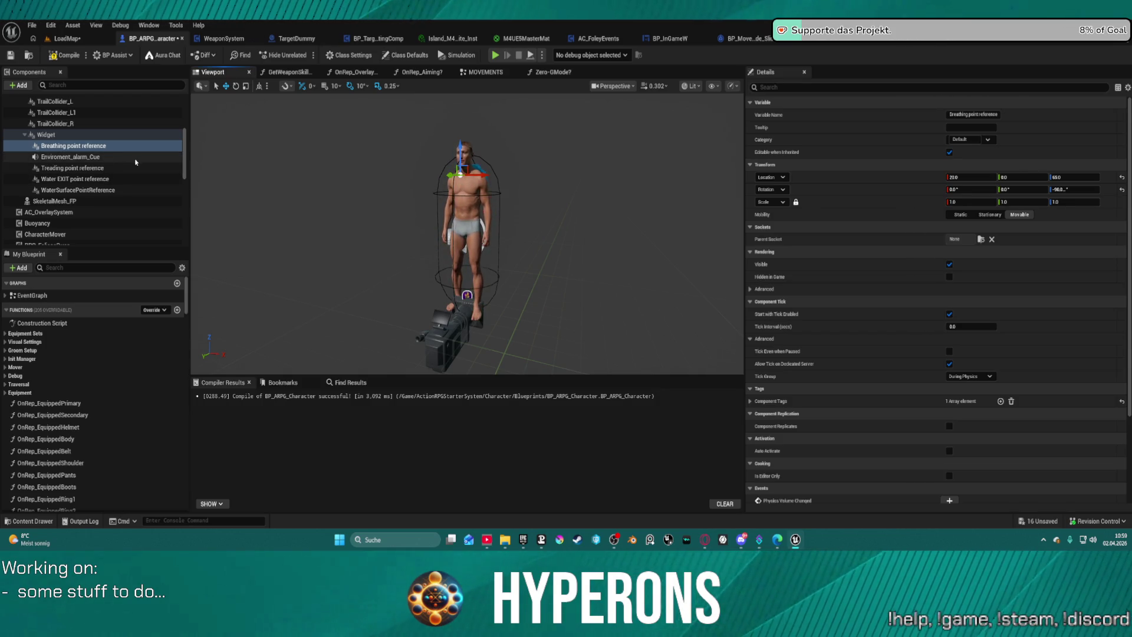
left_click(89, 169)
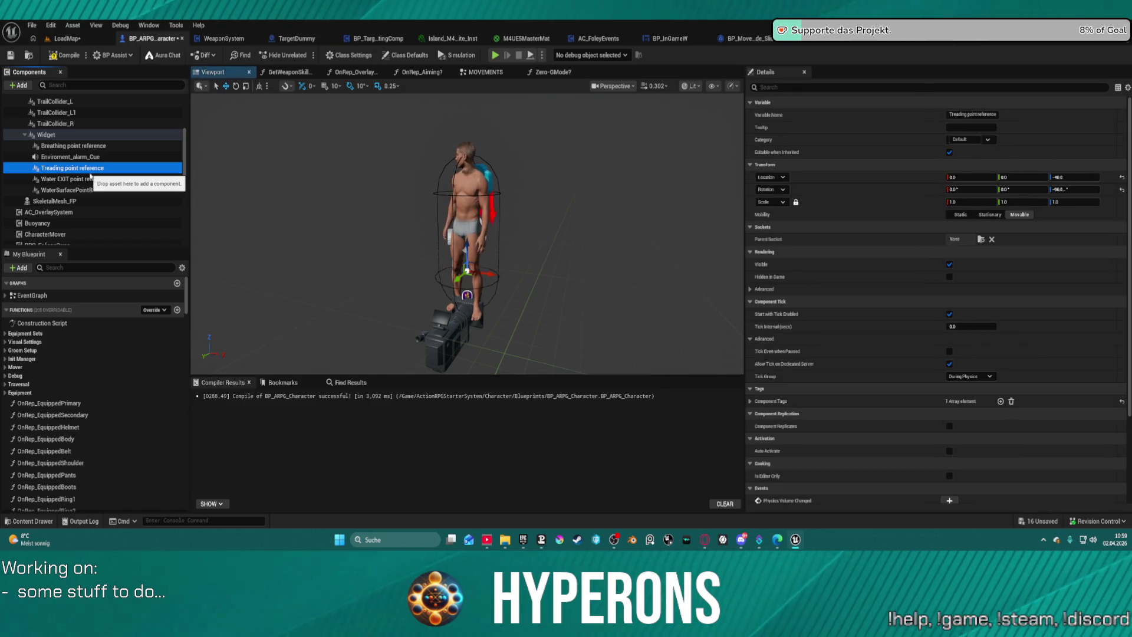
left_click(88, 178)
left_click(98, 190)
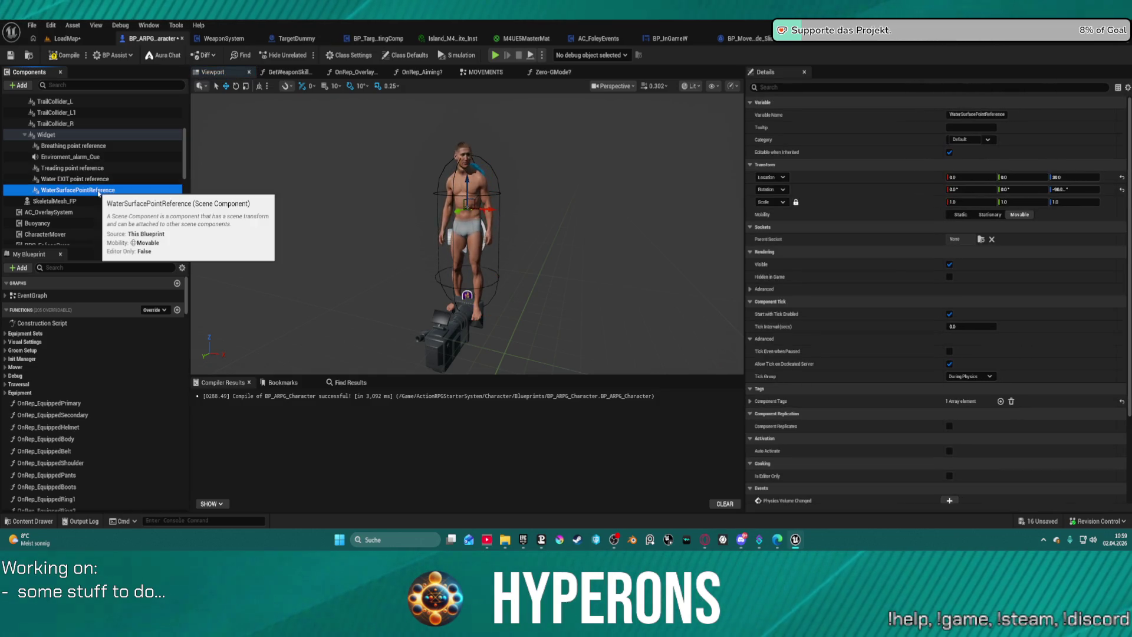
left_click(77, 168)
left_click(66, 148)
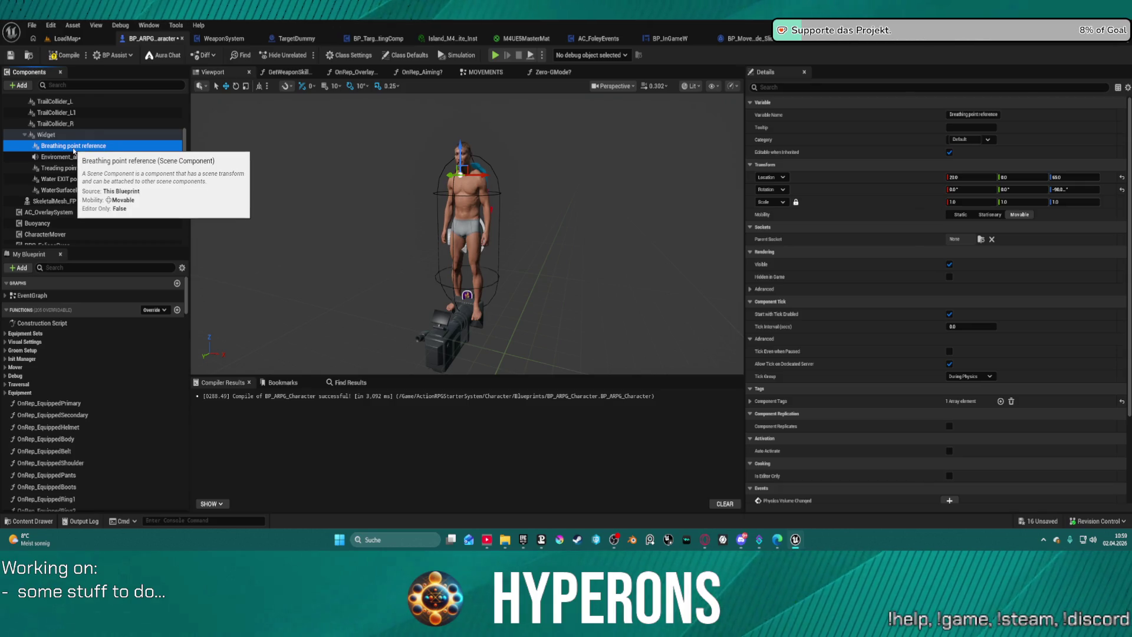
Duplicate the Breathing point reference component and rename the copy CheckCoverPoint
key("ctrl+d")
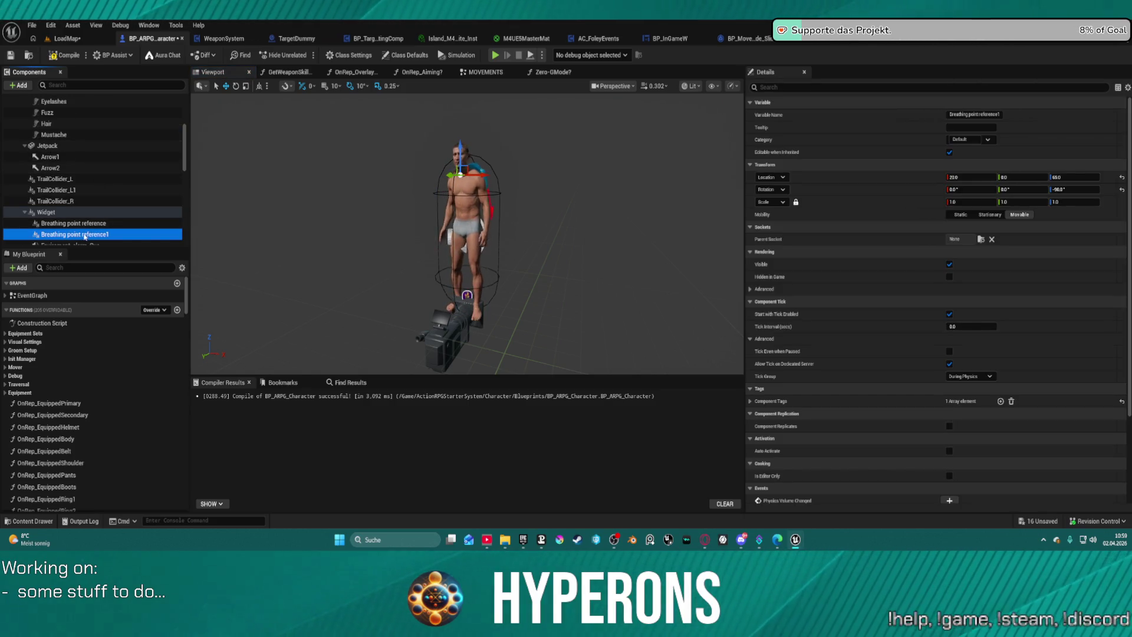
left_click(85, 235)
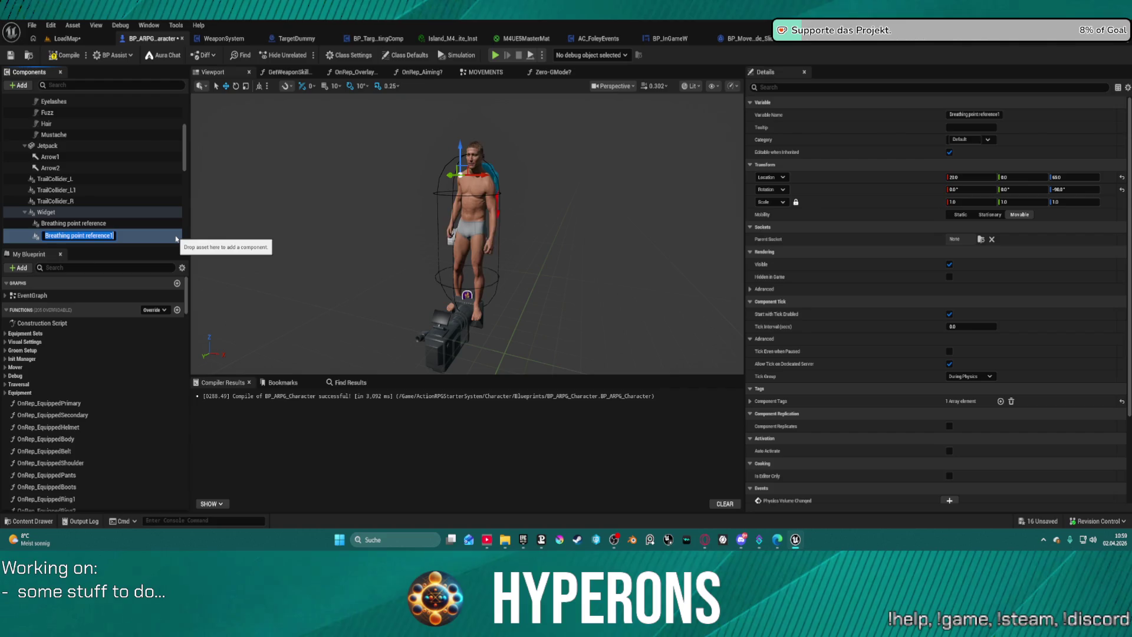
type("CheckCover")
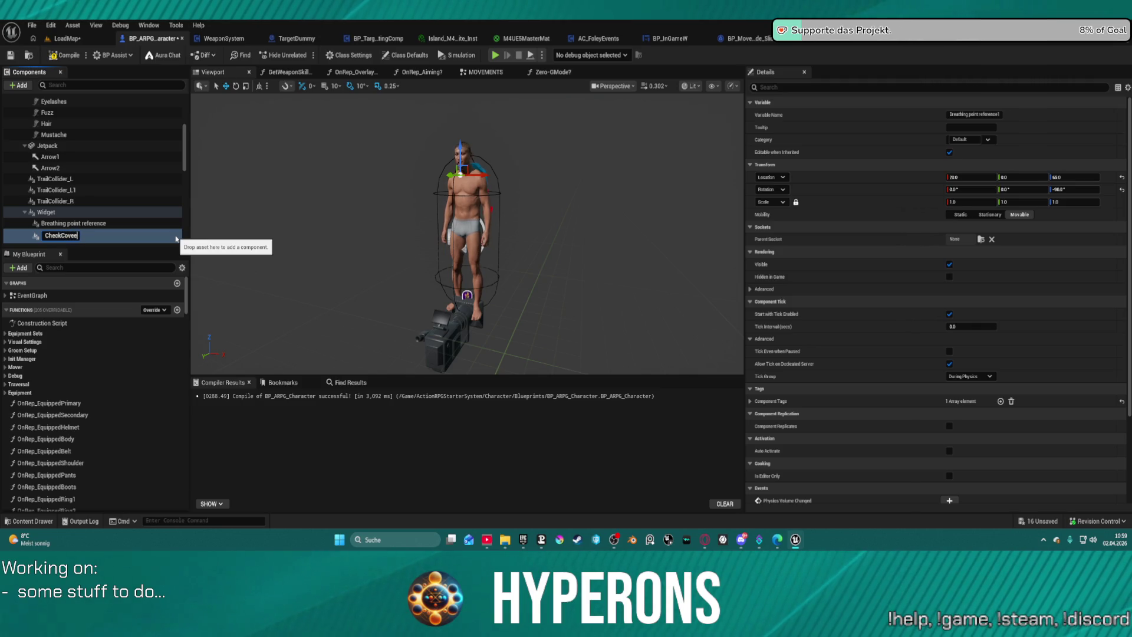
key("Return")
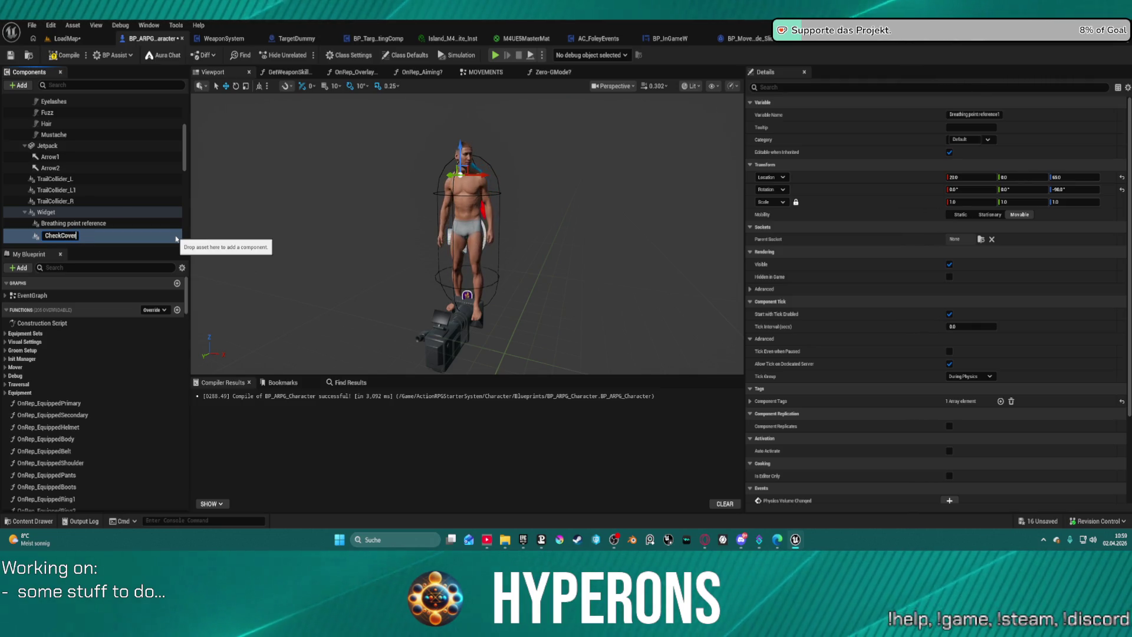
type("Point")
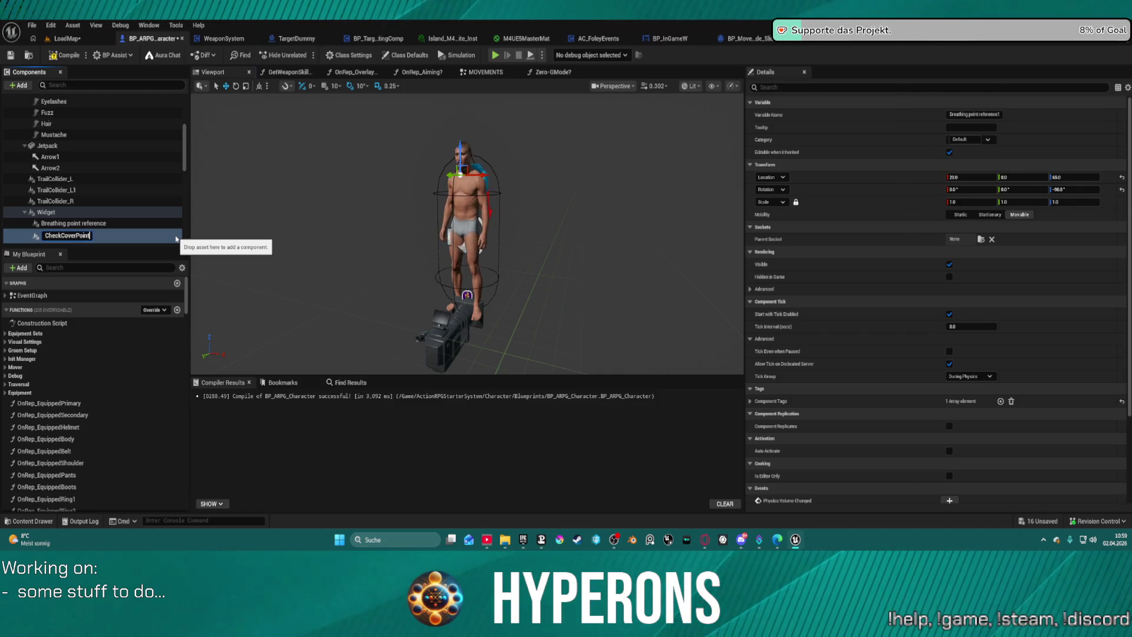
key("Return")
Return to the CoverSystem blueprint's WallDetection function graph
scroll(179, 206, "up", 1)
scroll(181, 176, "down", 3)
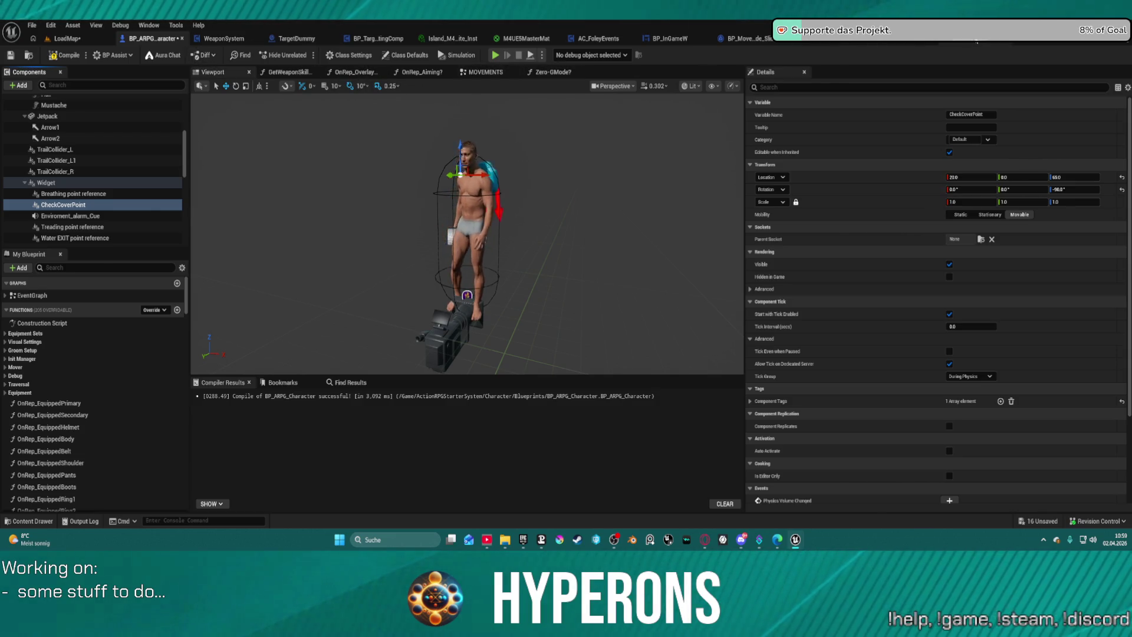
left_click(976, 39)
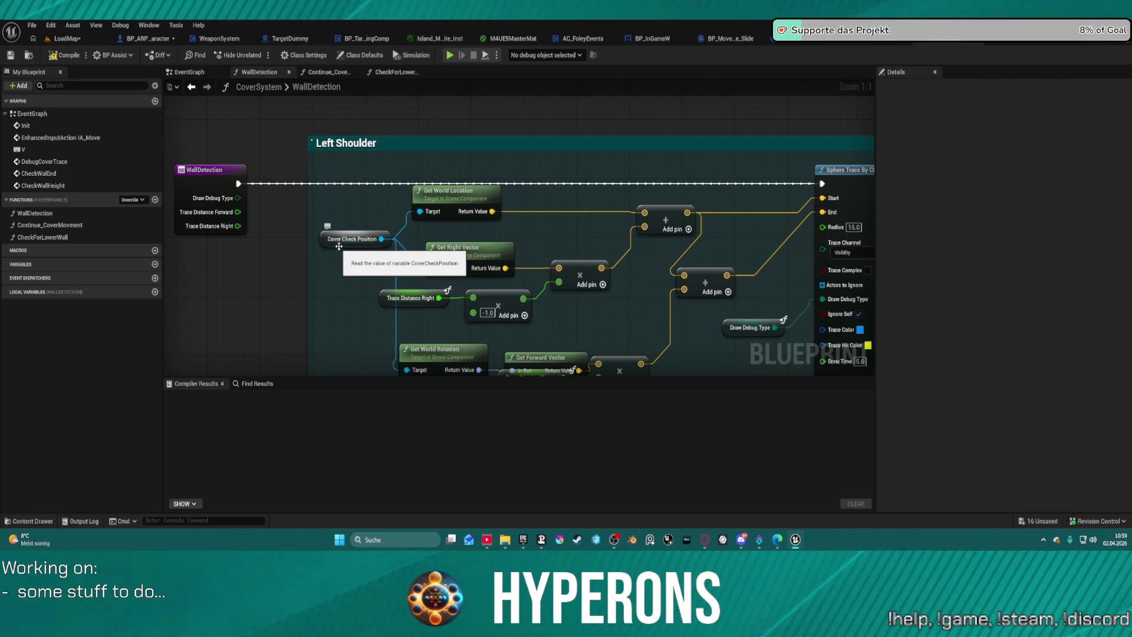
Make CoverCheckPosition a local variable and create the LeftTraceHit Boolean variable
scroll(395, 205, "down", 1)
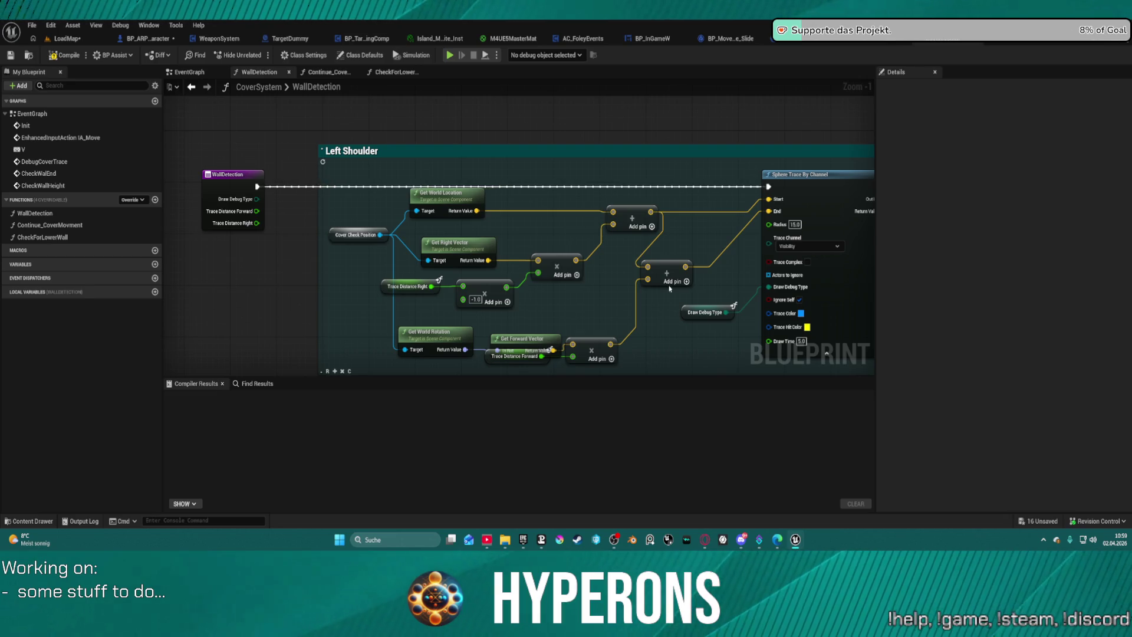
mouse_move(670, 288)
left_mouse_down()
mouse_move(534, 239)
mouse_move(678, 232)
left_mouse_up()
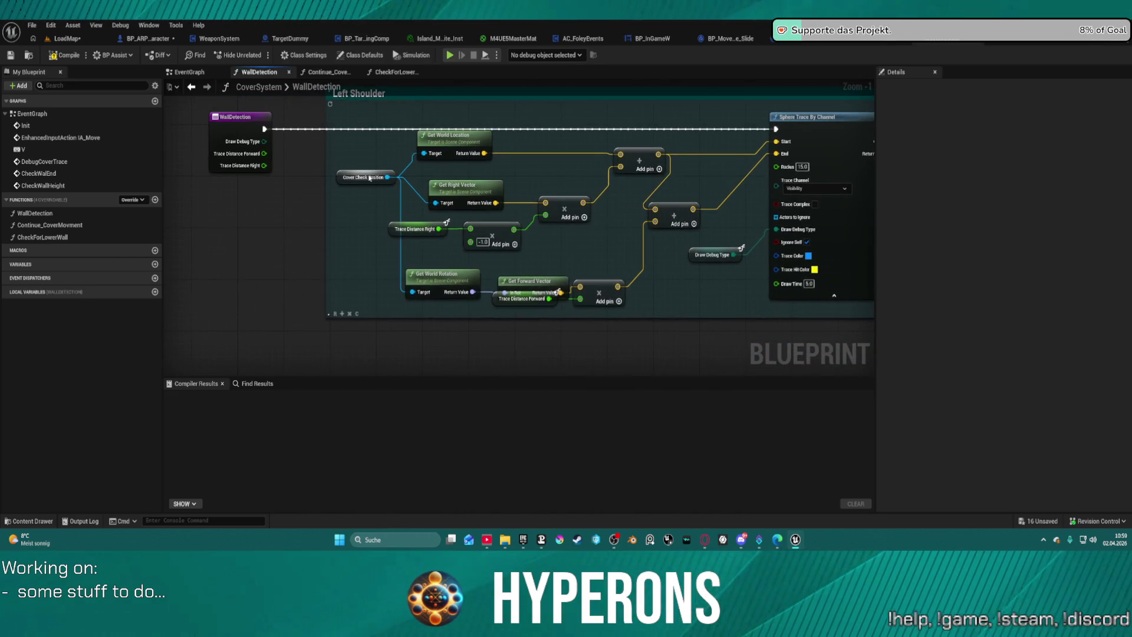
right_click(342, 175)
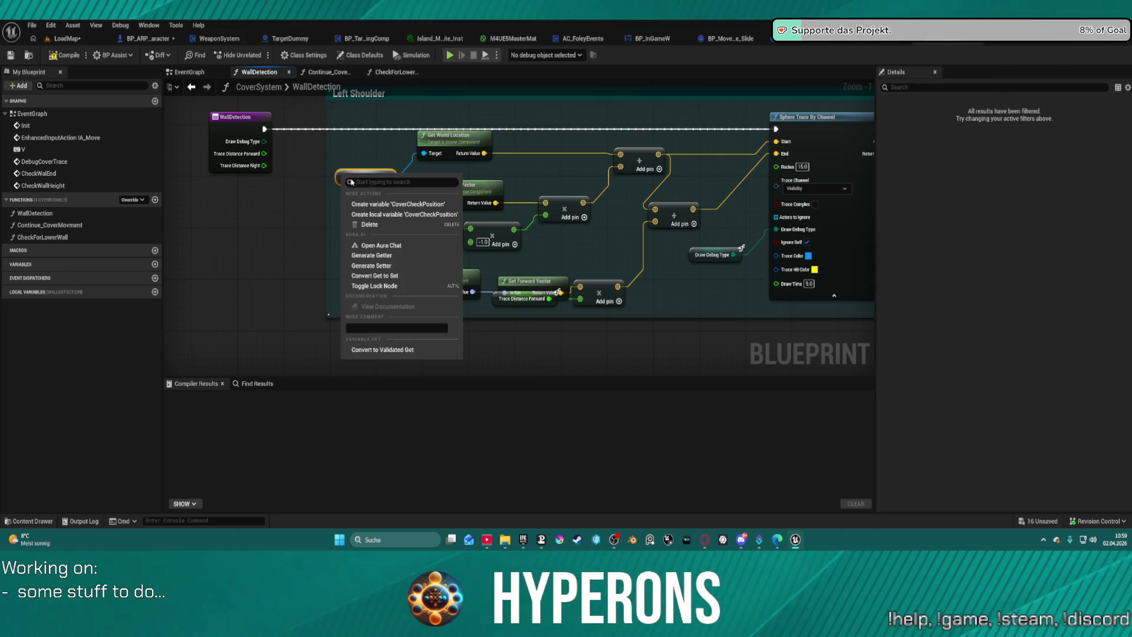
left_click(374, 213)
left_click_drag(374, 213, 256, 195)
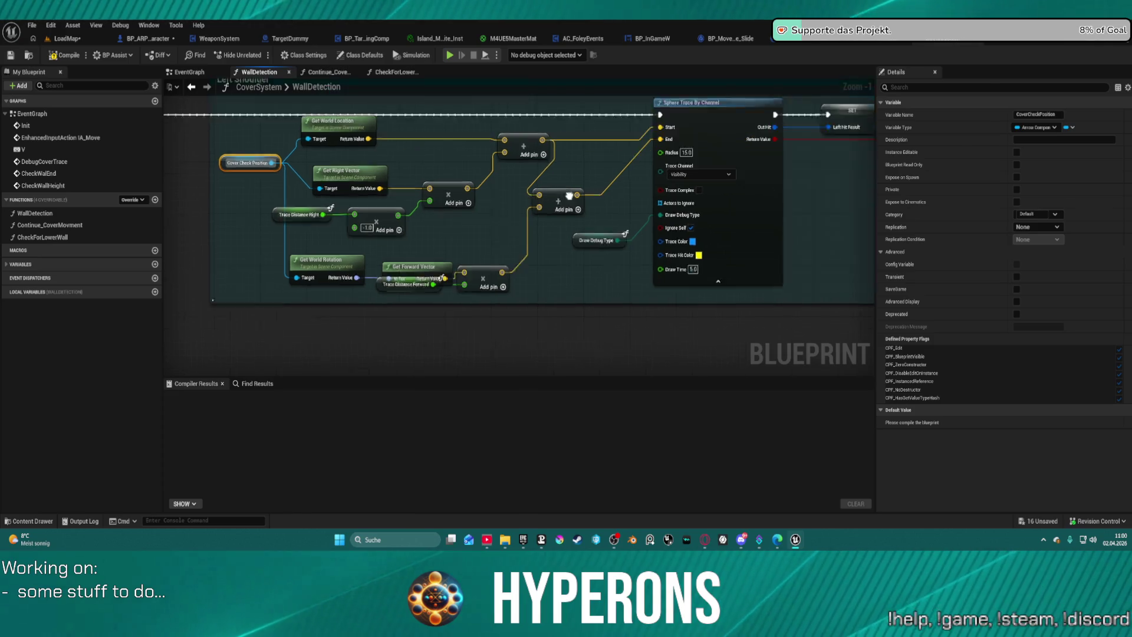
left_click_drag(743, 153, 323, 144)
right_click(322, 144)
left_click(351, 164)
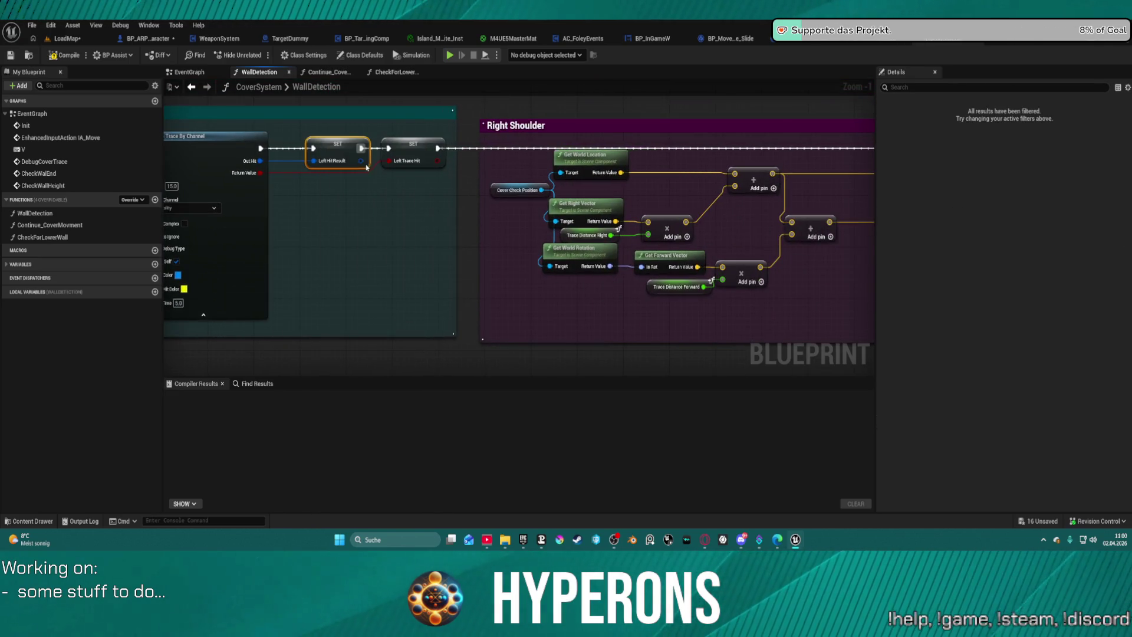
right_click(410, 147)
left_click(454, 161)
Create the RightHitResult and RightTraceHit variables for the right-shoulder trace
mouse_move(678, 165)
left_mouse_down()
mouse_move(533, 149)
mouse_move(291, 157)
left_mouse_up()
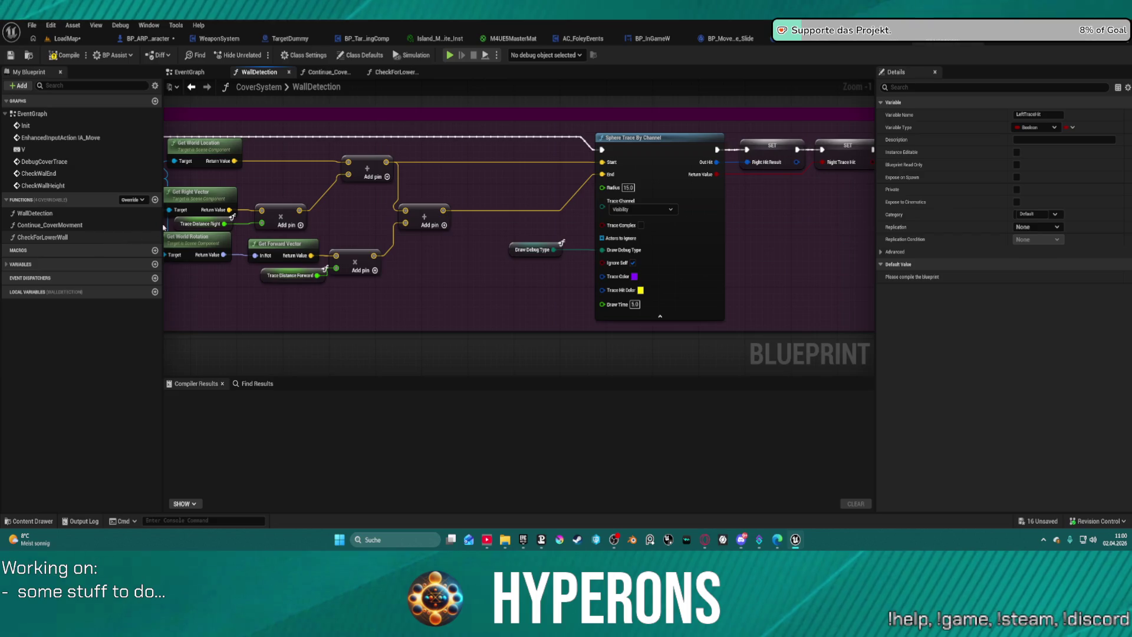
mouse_move(200, 223)
left_mouse_down()
mouse_move(248, 249)
mouse_move(175, 245)
mouse_move(270, 236)
left_mouse_up()
right_click(442, 177)
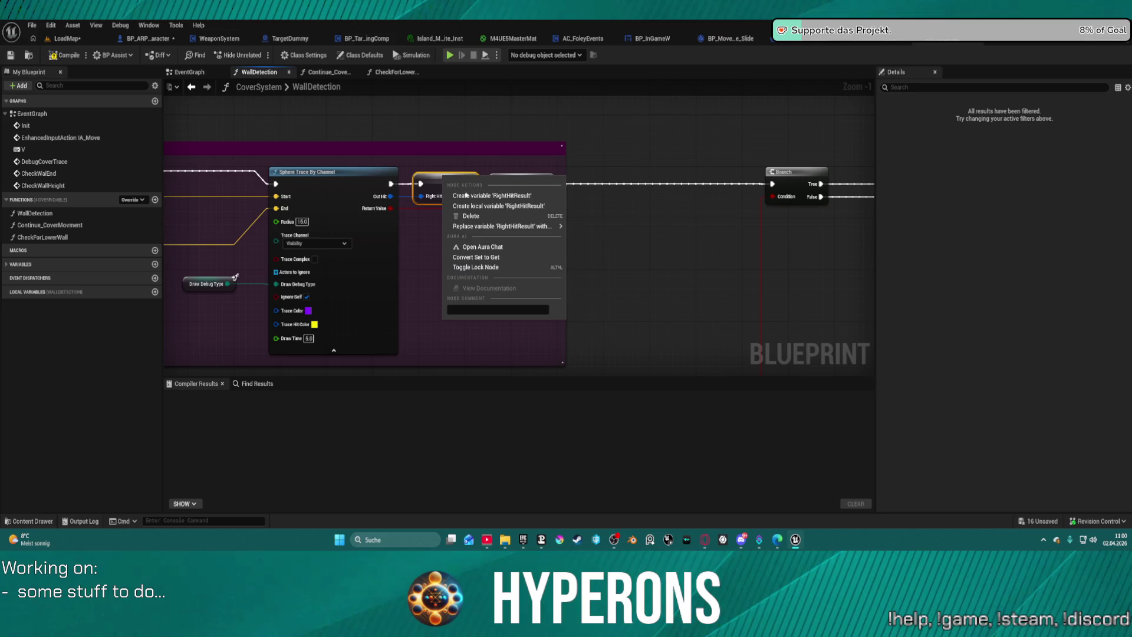
left_click(521, 183)
right_click(531, 184)
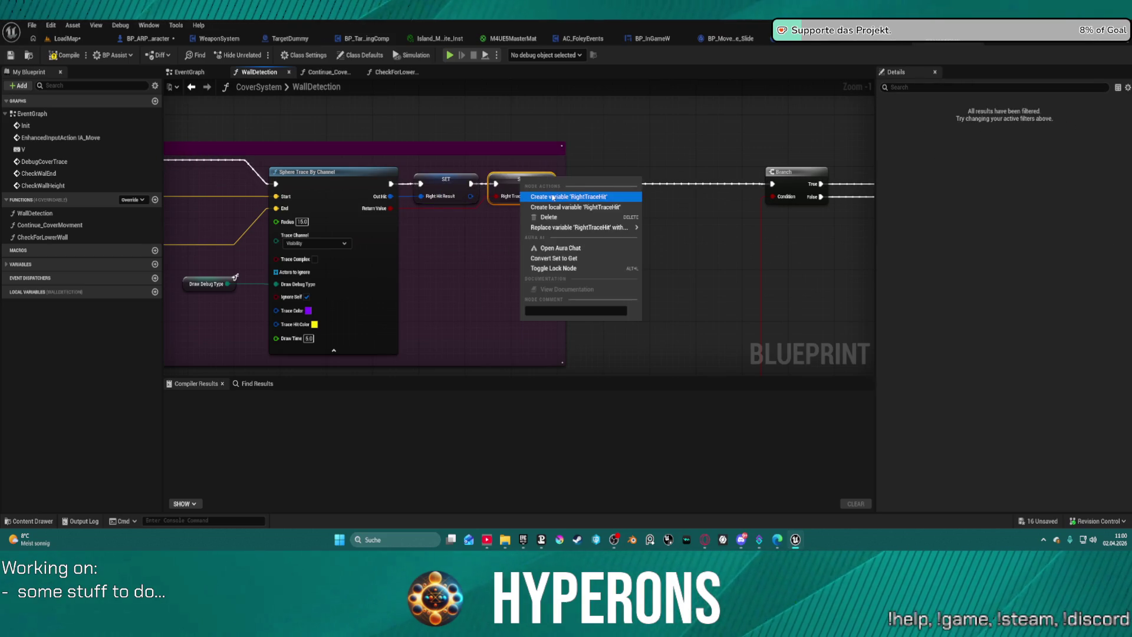
left_click(553, 197)
Create the WallTraceHit Boolean variable beside the Set Capsule Radius section
mouse_move(790, 195)
left_mouse_down()
mouse_move(365, 212)
mouse_move(198, 201)
left_mouse_up()
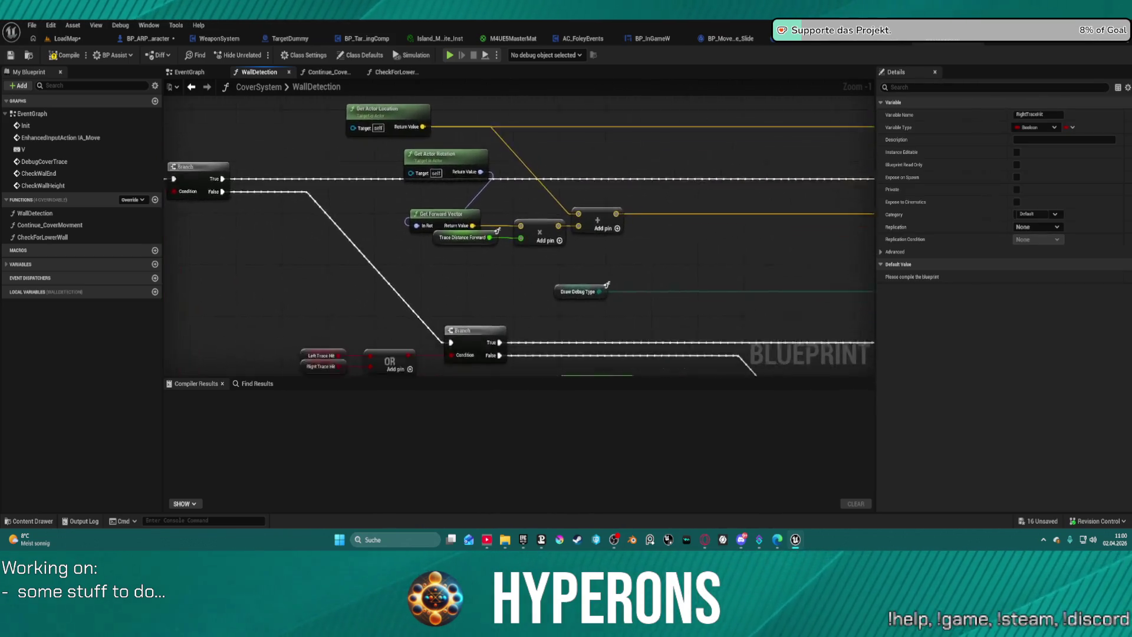
mouse_move(590, 295)
left_mouse_down()
mouse_move(532, 217)
mouse_move(443, 212)
mouse_move(321, 100)
left_mouse_up()
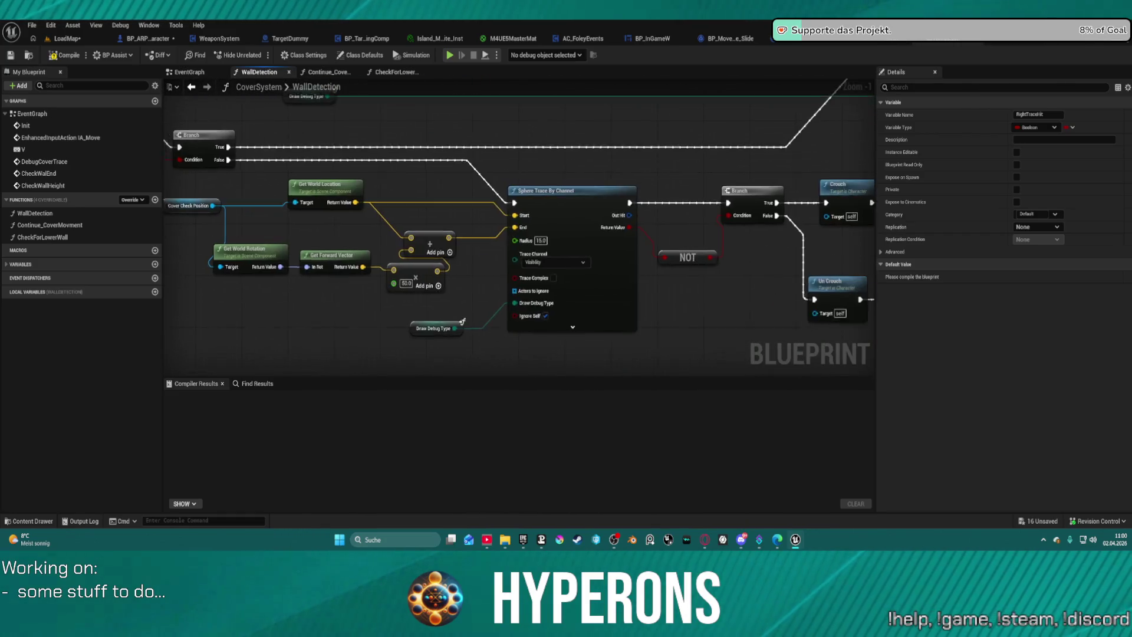
left_click_drag(195, 177, 442, 187)
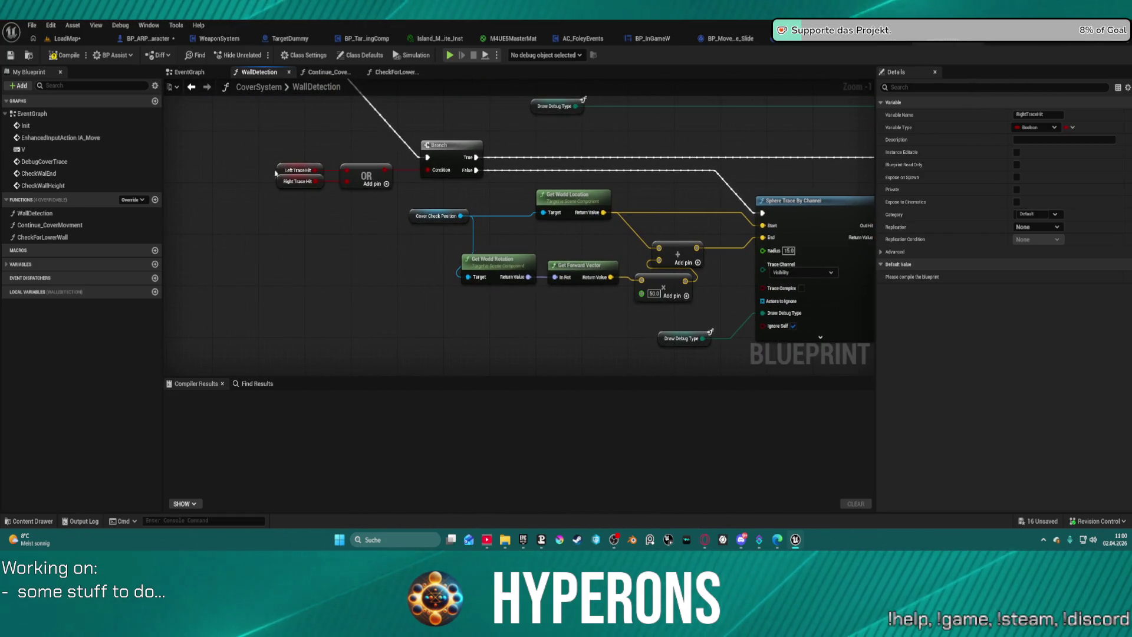
left_click_drag(278, 182, 280, 197)
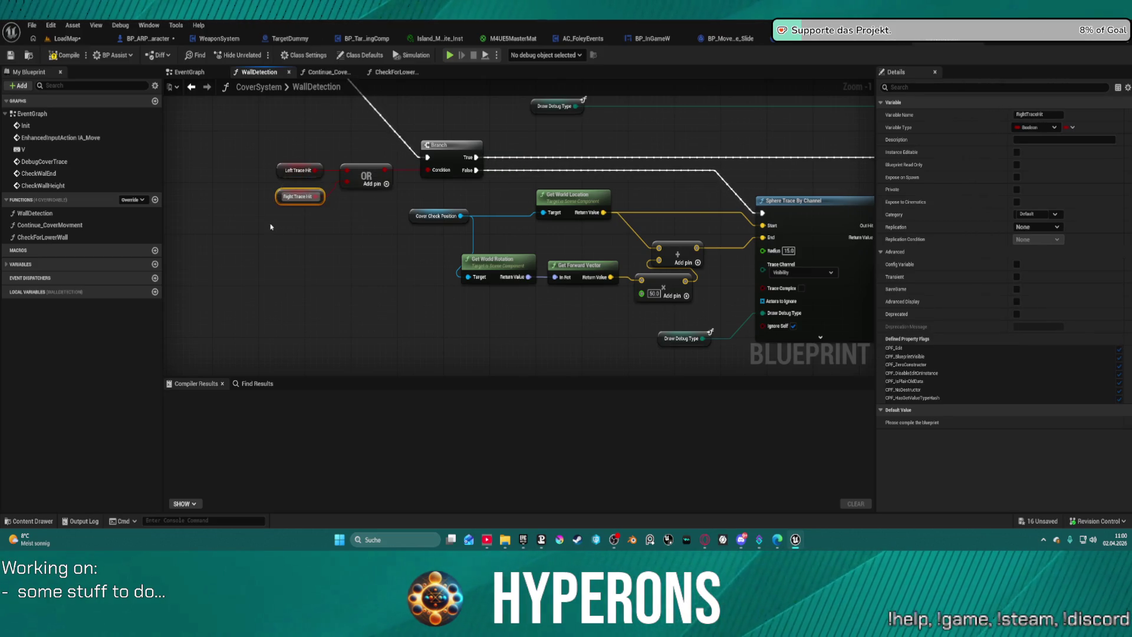
left_click_drag(608, 180, 121, 178)
mouse_move(864, 114)
left_mouse_down()
mouse_move(690, 299)
mouse_move(357, 343)
left_mouse_up()
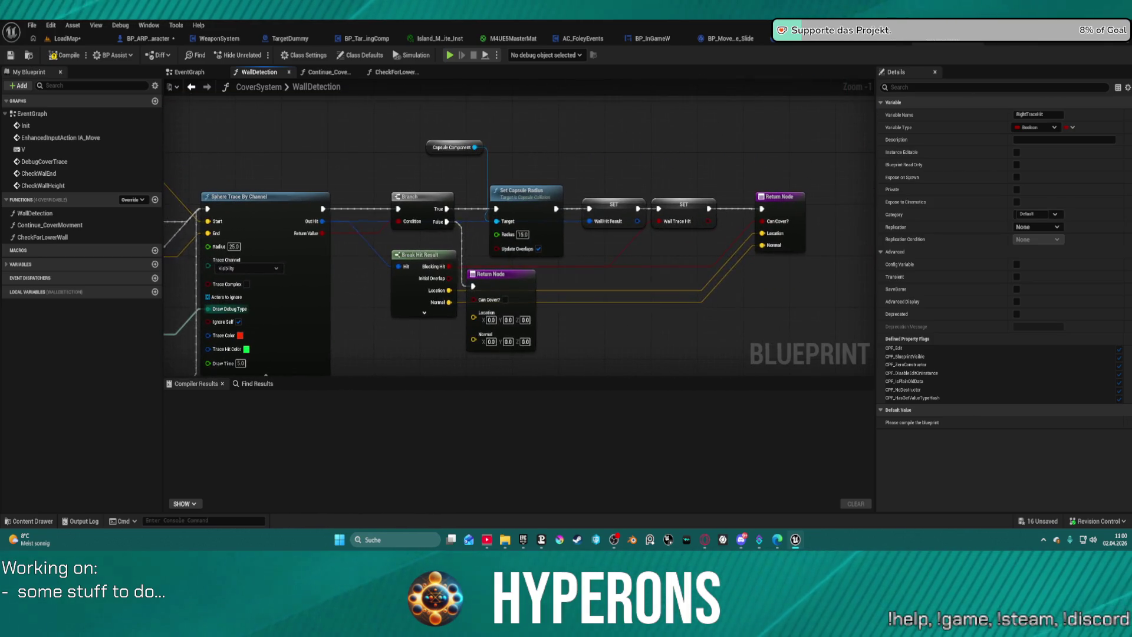
right_click(429, 143)
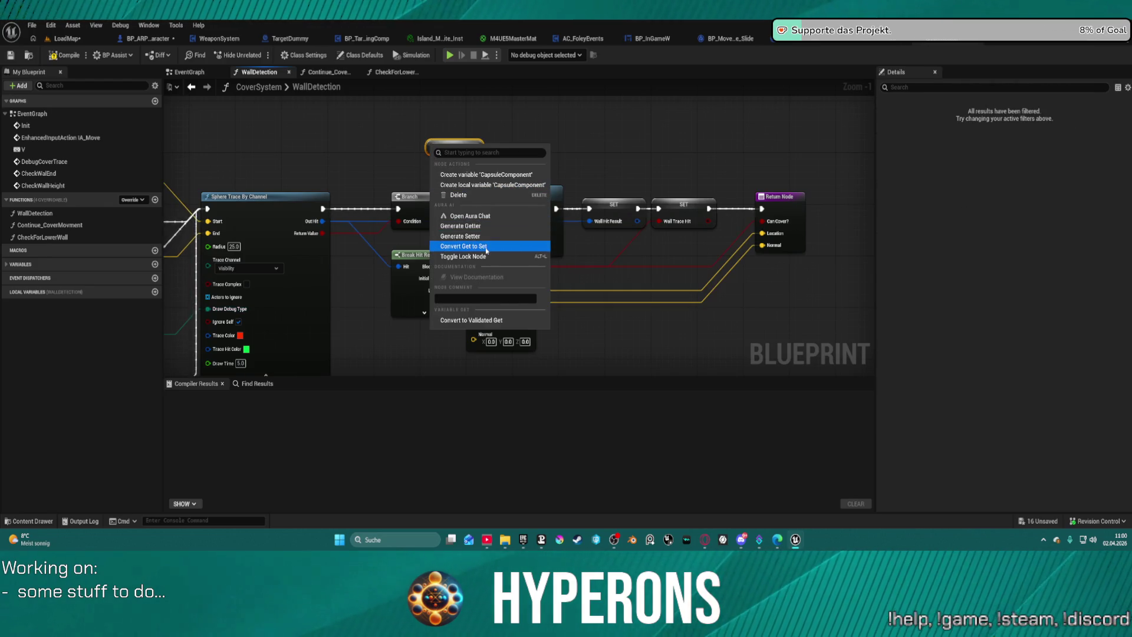
key("Escape")
right_click(649, 207)
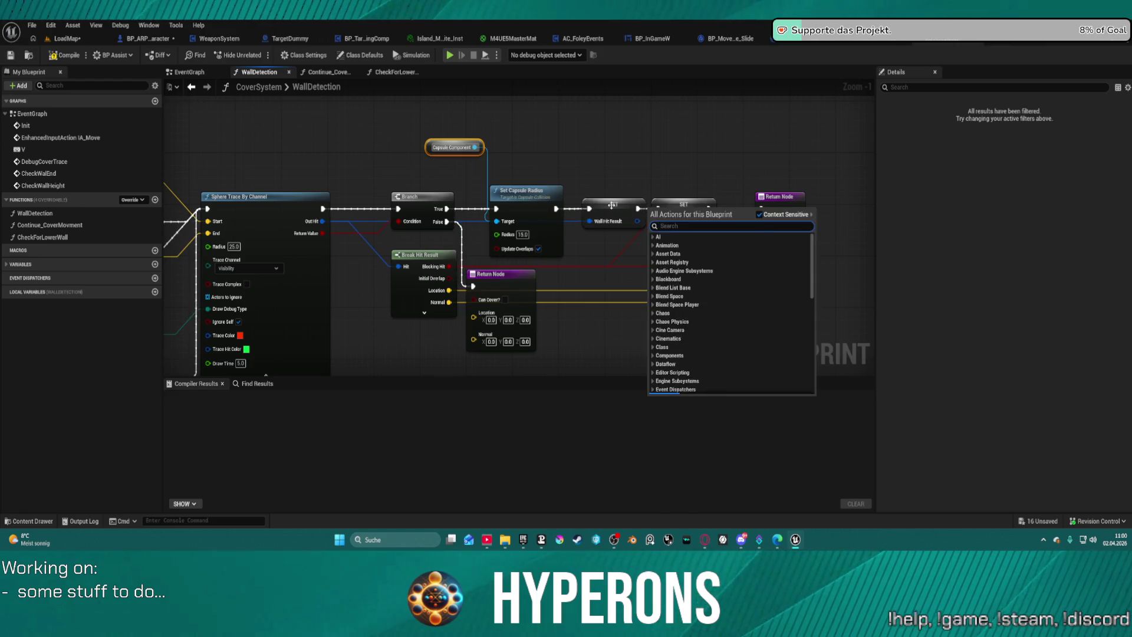
right_click(613, 211)
key("Escape")
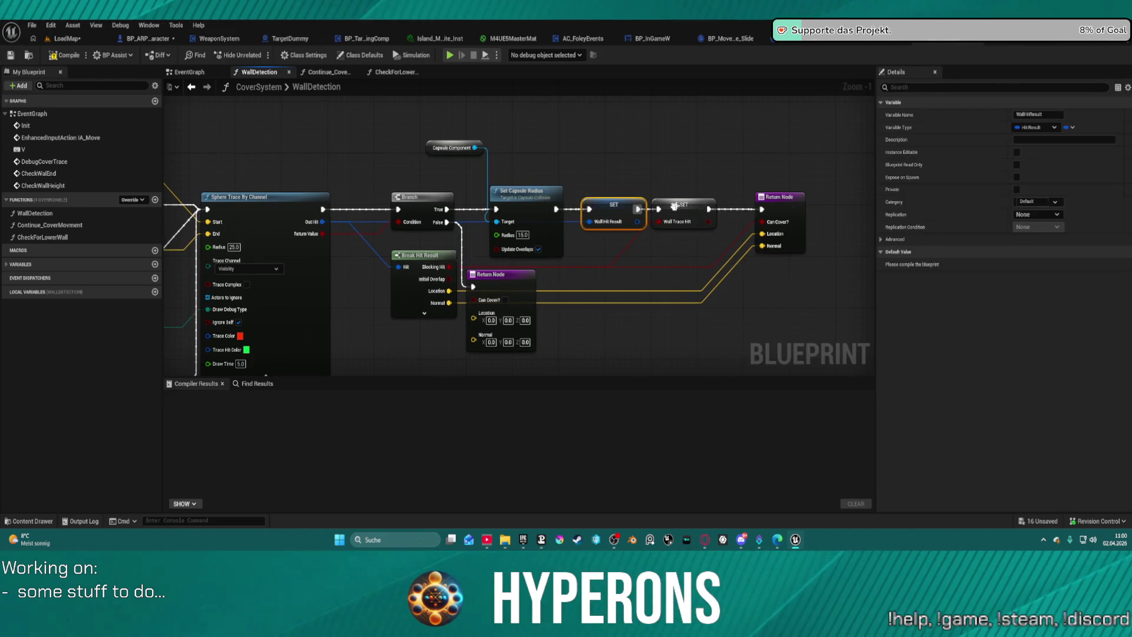
right_click(676, 209)
left_click(712, 226)
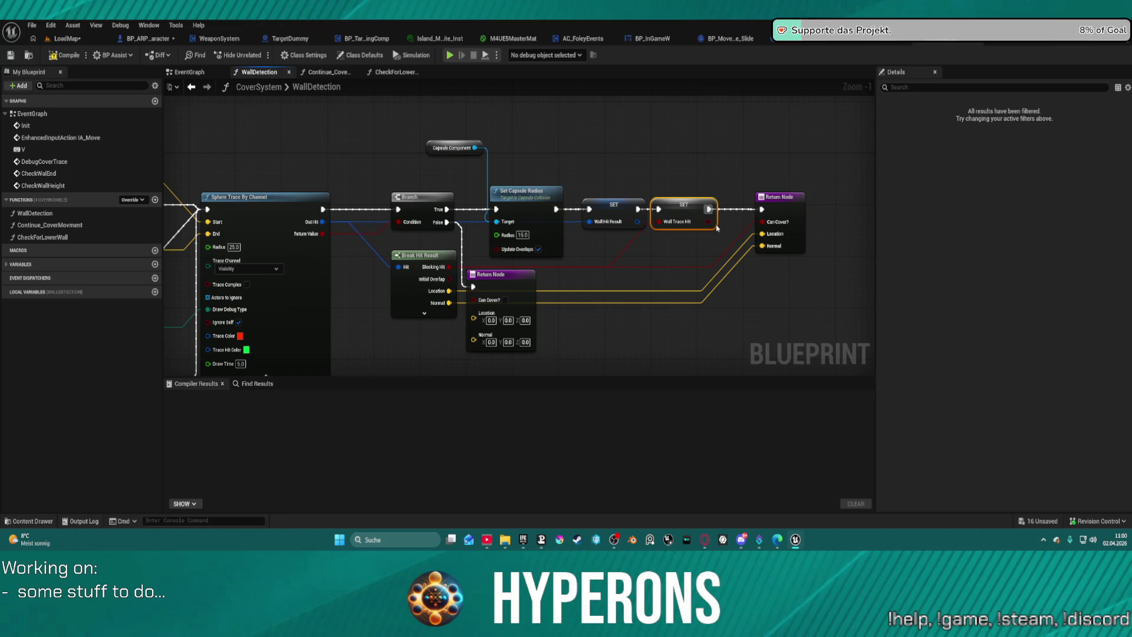
Compile CoverSystem and create the missing CapsuleComponent variable
left_click(69, 58)
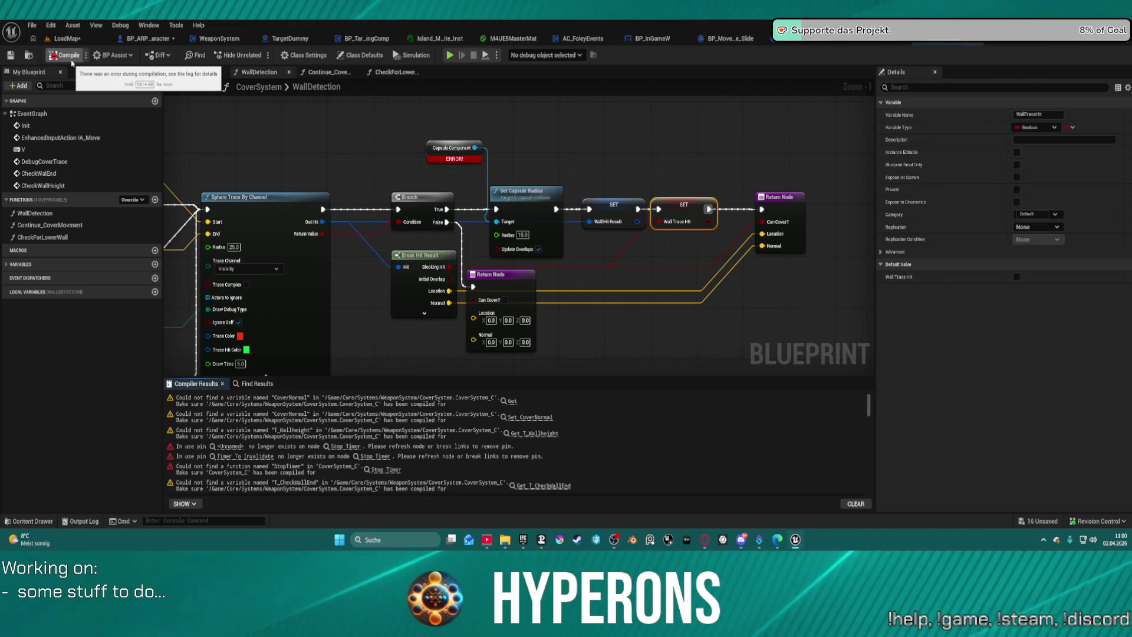
right_click(427, 143)
right_click(428, 146)
key("Escape")
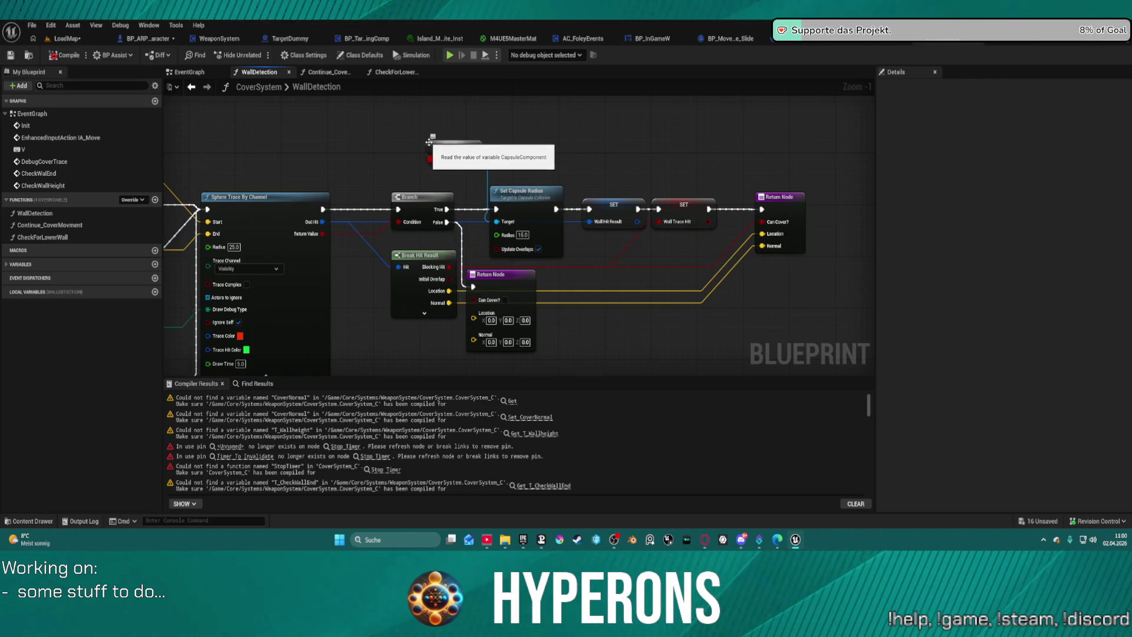
right_click(430, 145)
left_click(472, 173)
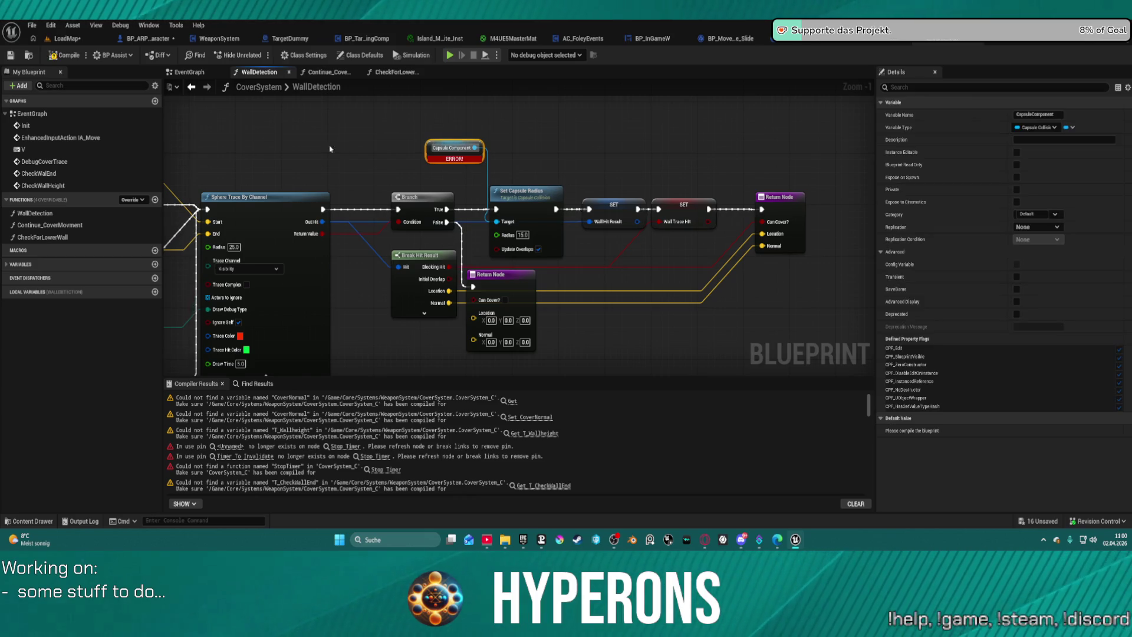
Create the CoverNormal Vector and CoverStae variables from the compiler warnings
left_click(512, 401)
left_click(513, 400)
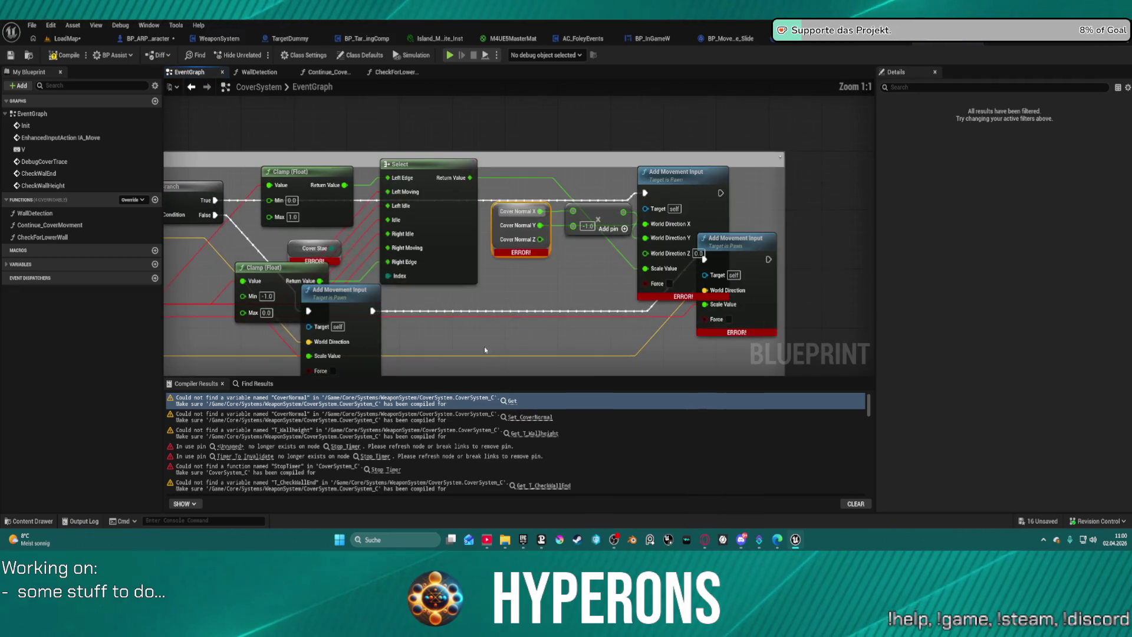
right_click(494, 221)
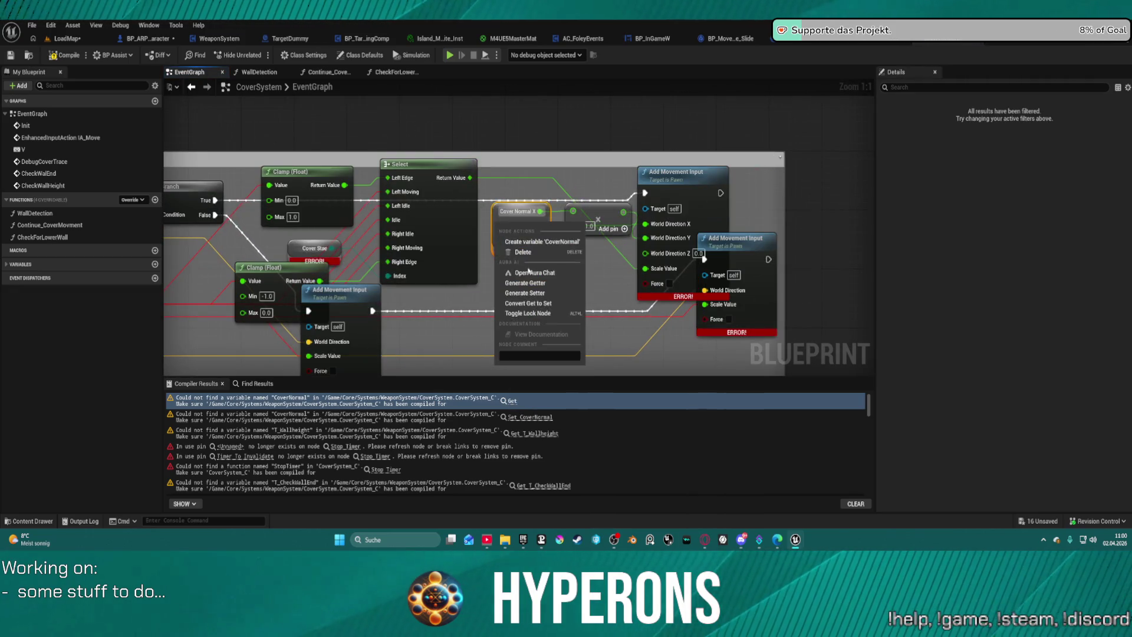
left_click(519, 242)
right_click(299, 248)
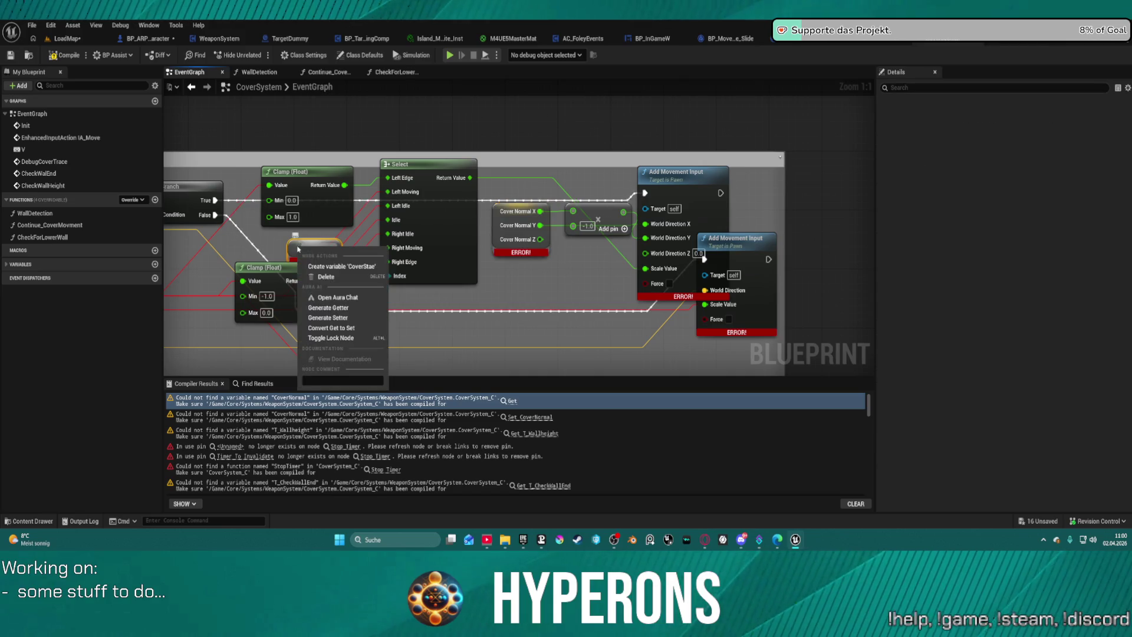
left_click(326, 266)
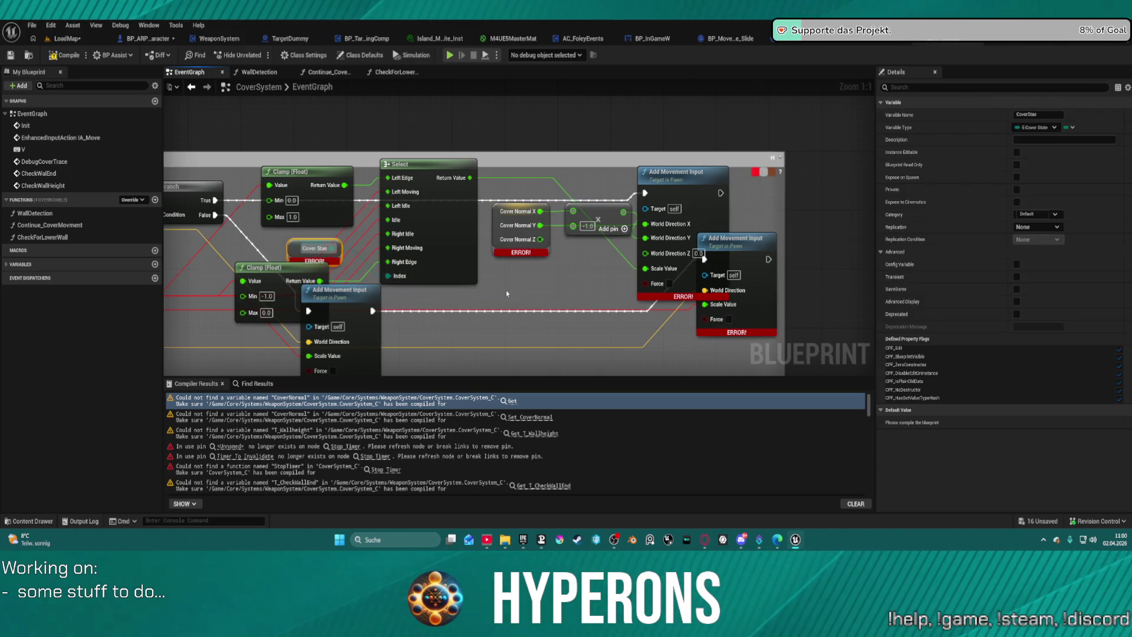
Create the Can Cover Stand? and IsCovered? variables for their SET nodes
left_click(521, 417)
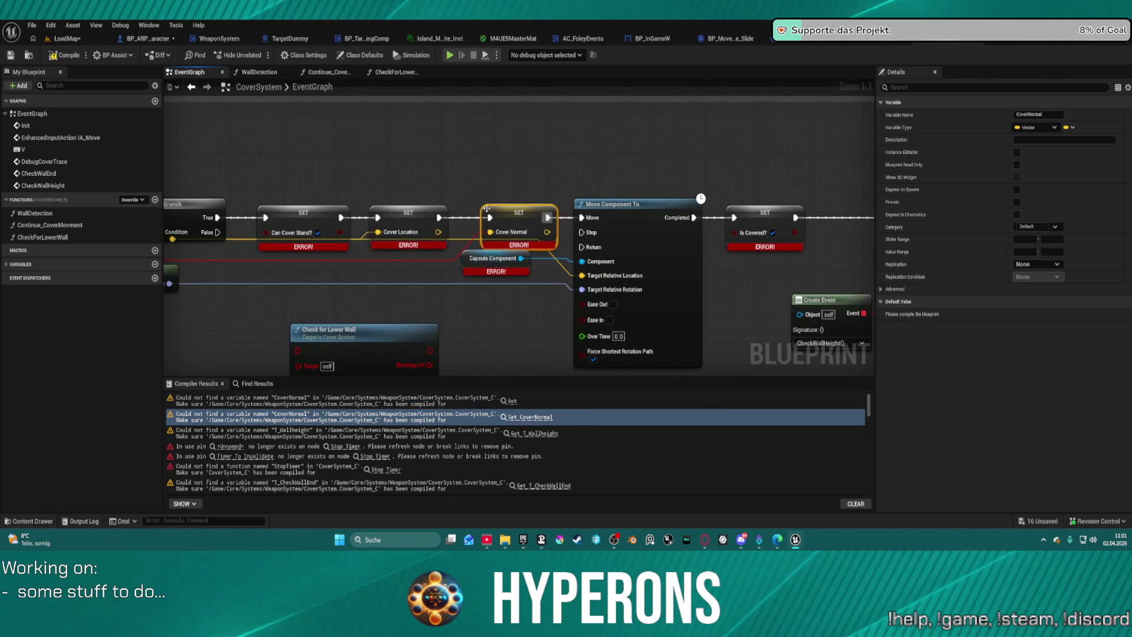
right_click(386, 213)
key("Escape")
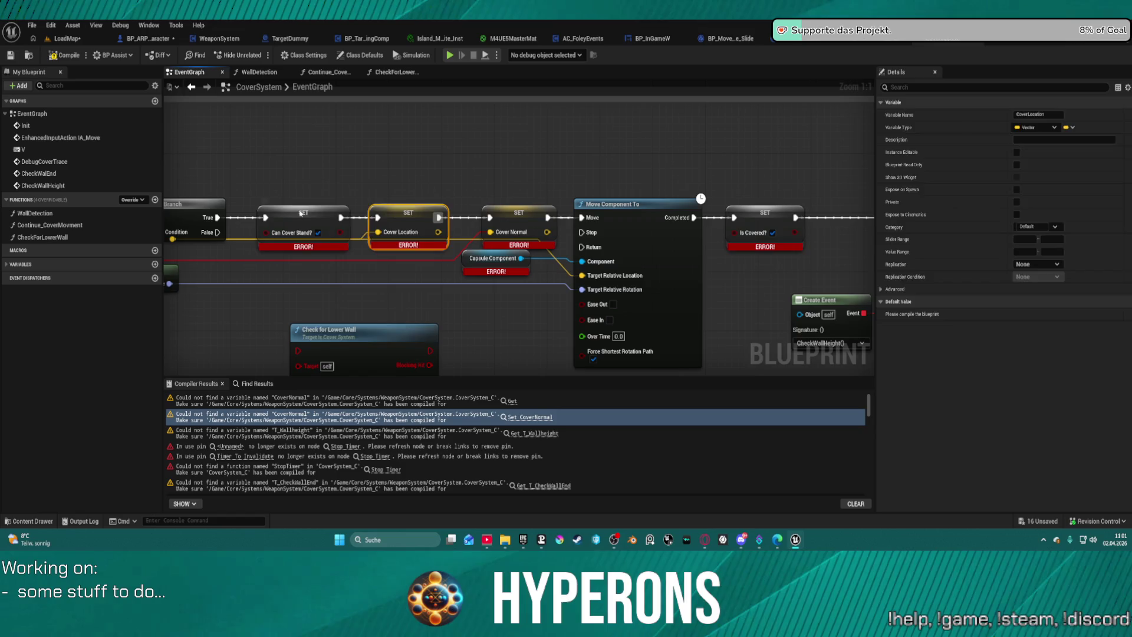
right_click(302, 216)
left_click(348, 230)
right_click(767, 213)
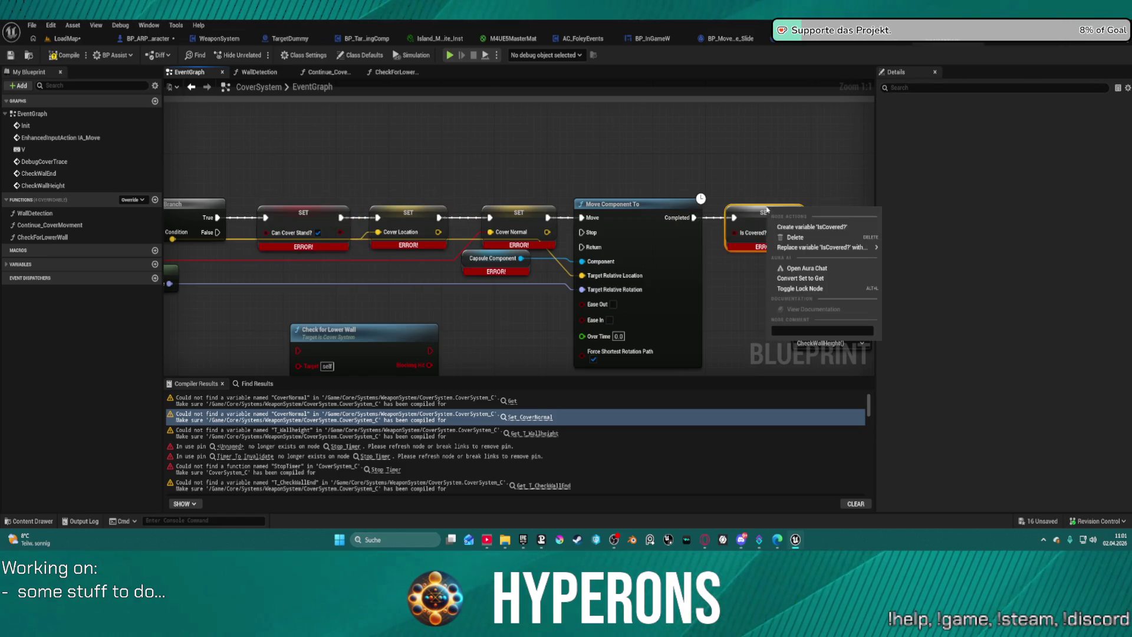
left_click(796, 228)
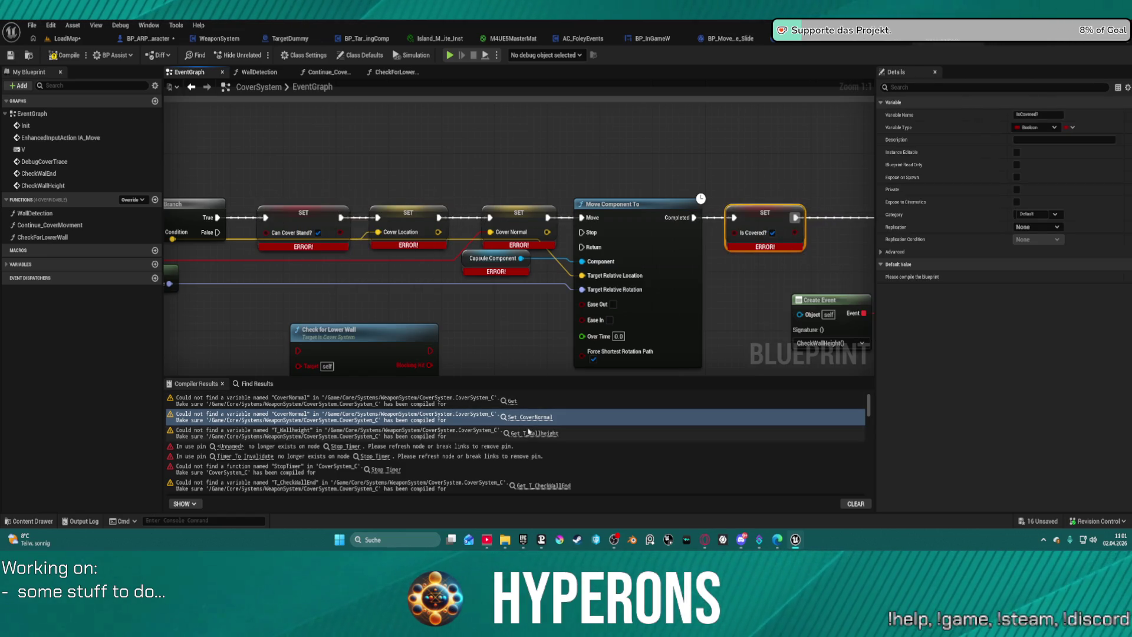
left_click(531, 434)
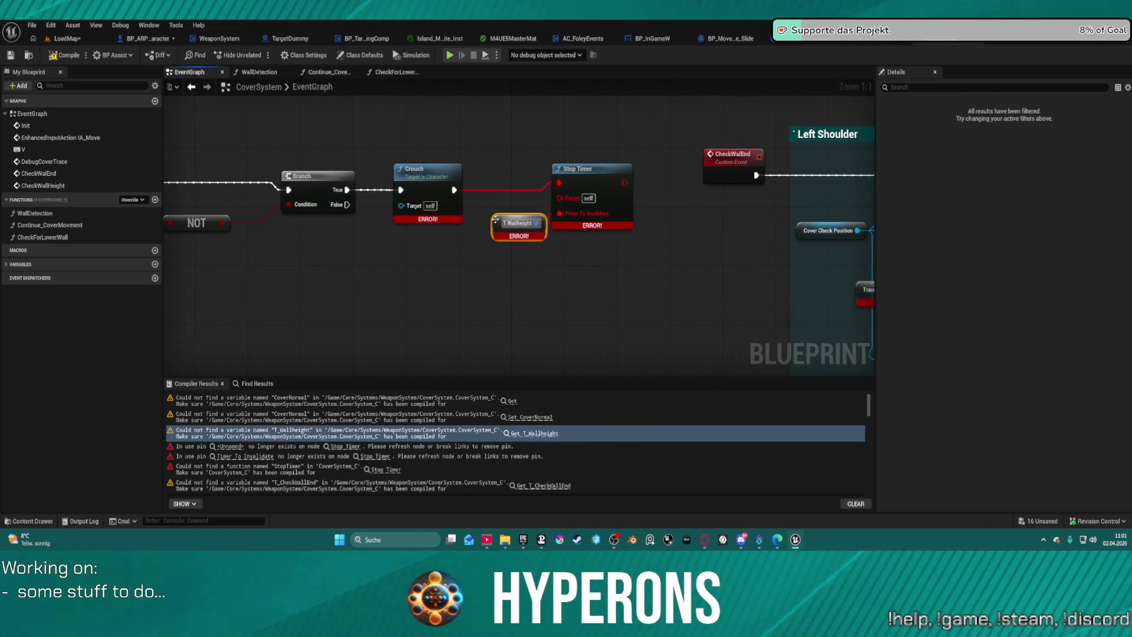
Create the T_Wallheight variable and move its node out of the way
right_click(496, 220)
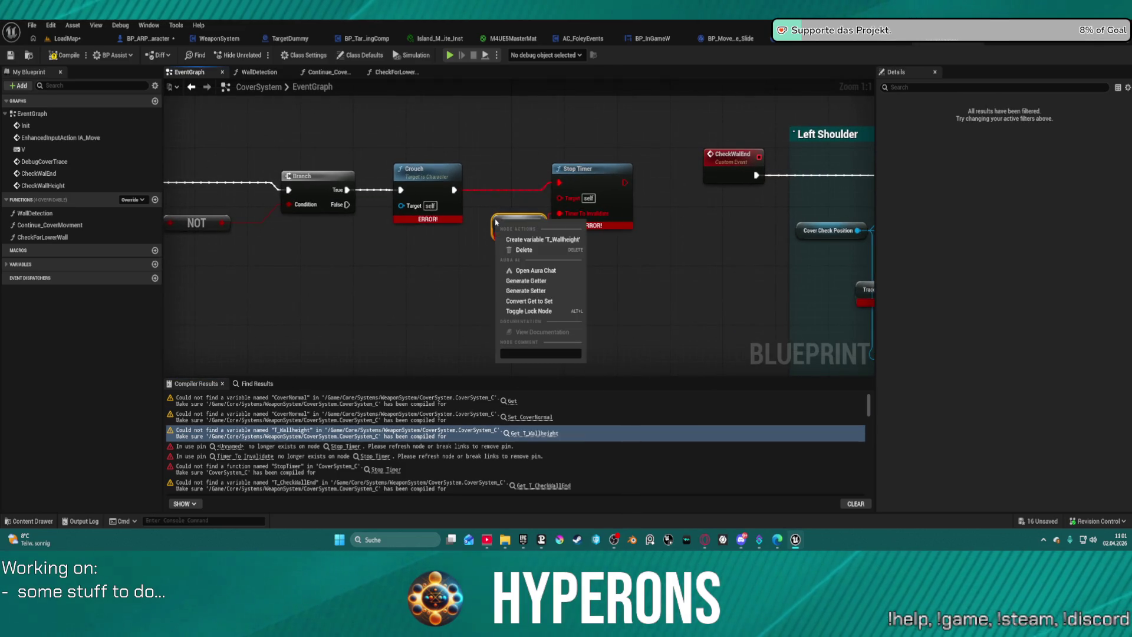
left_click(523, 241)
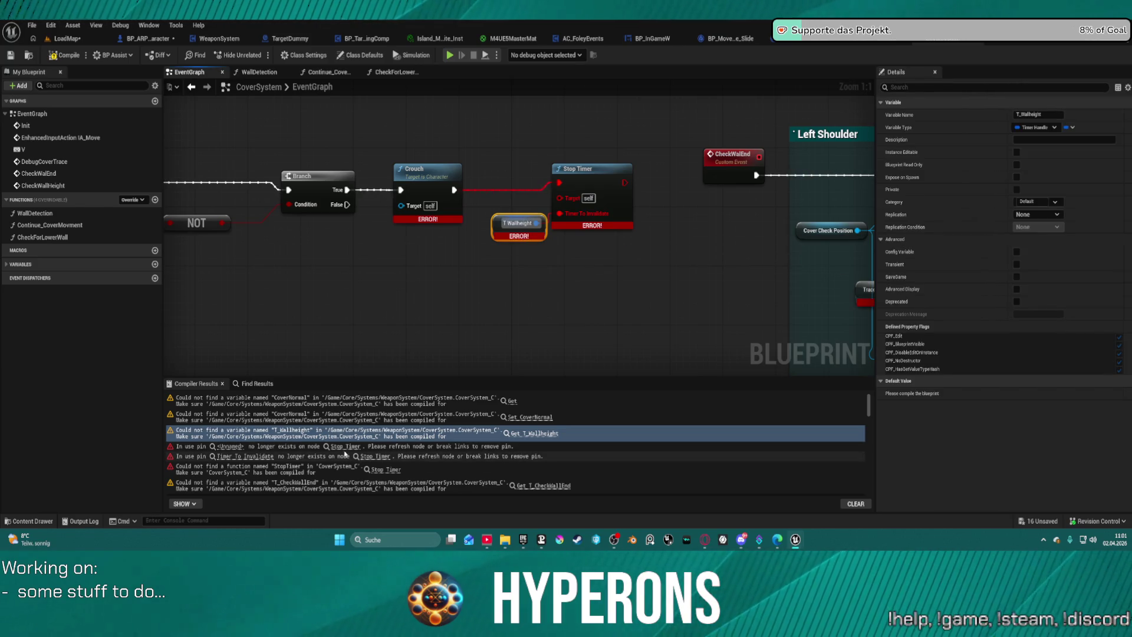
left_click(236, 447)
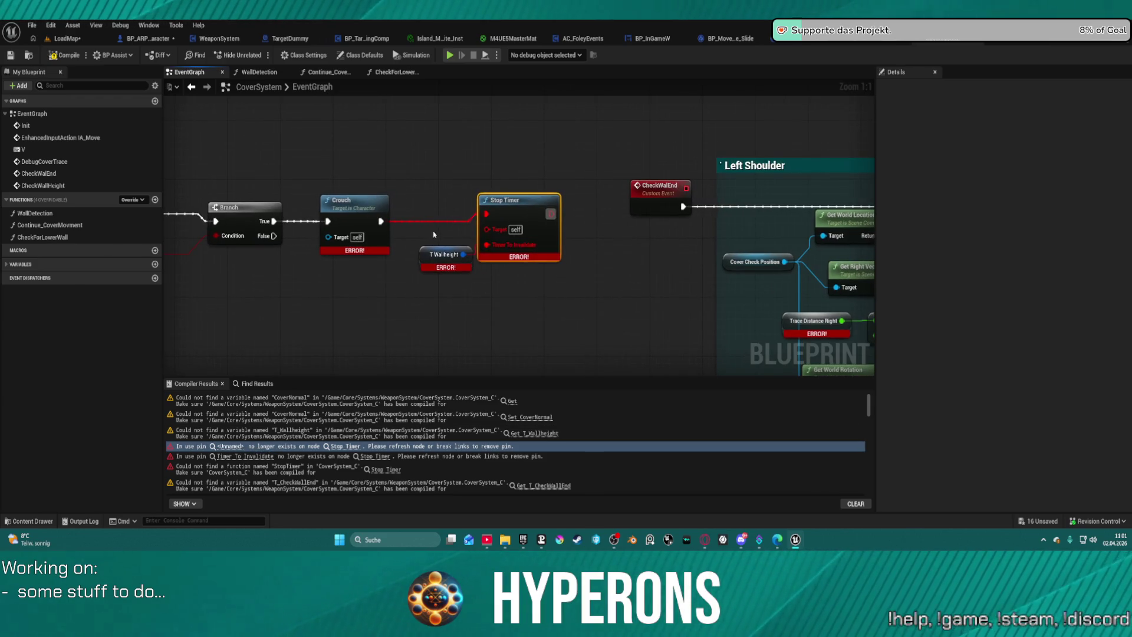
left_click_drag(425, 259, 394, 280)
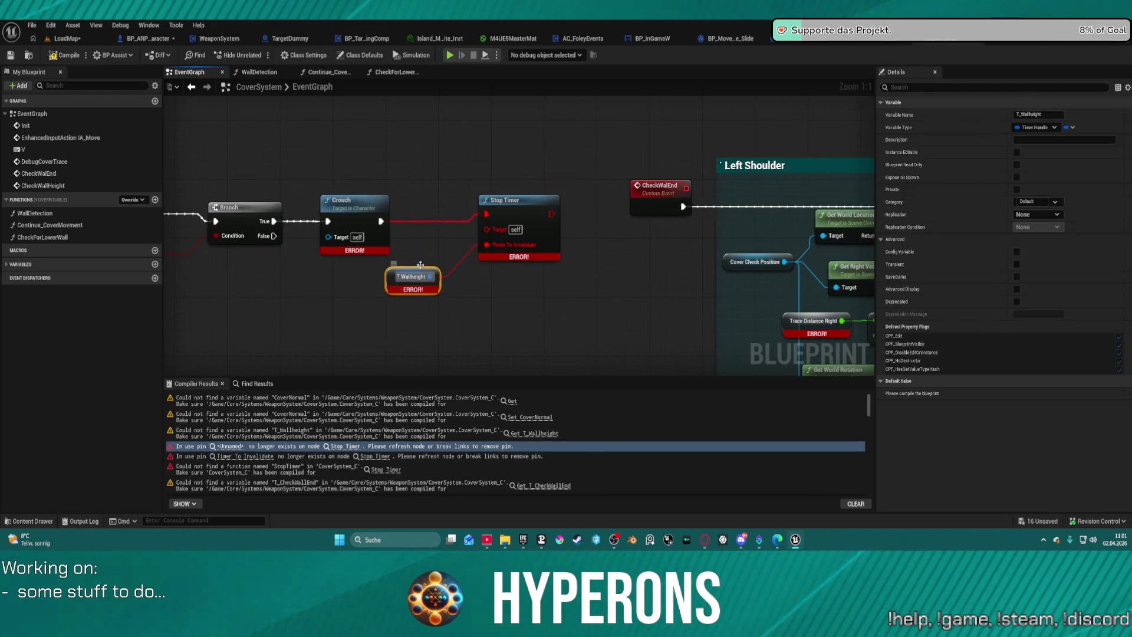
Break all links on the erroring Stop Timer node
left_click(511, 201)
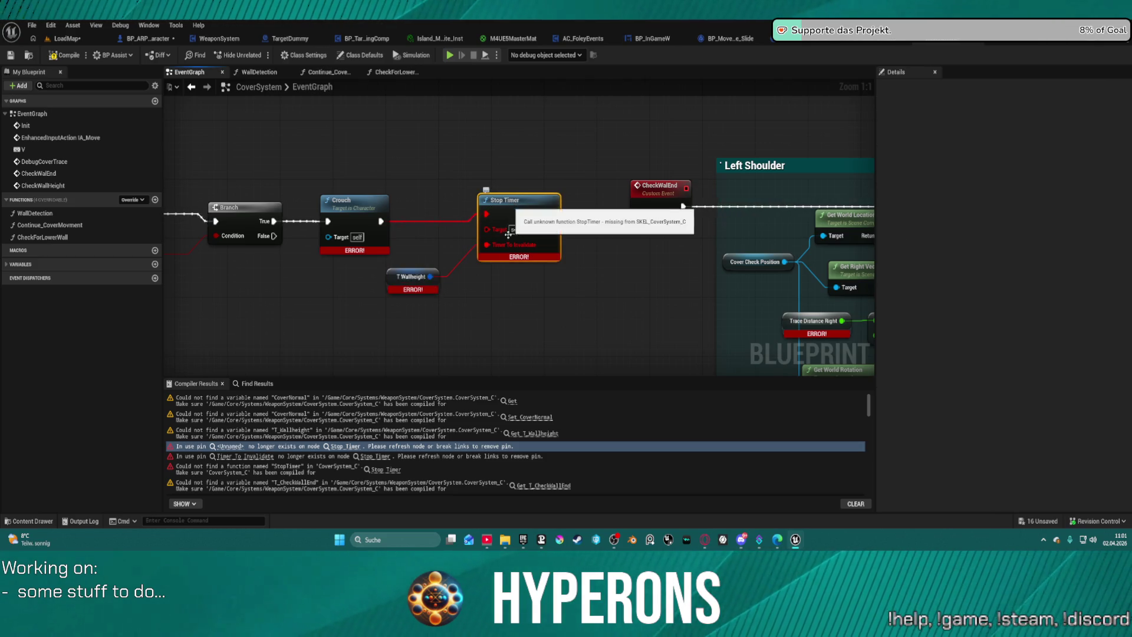
scroll(604, 264, "down", 2)
scroll(551, 242, "up", 2)
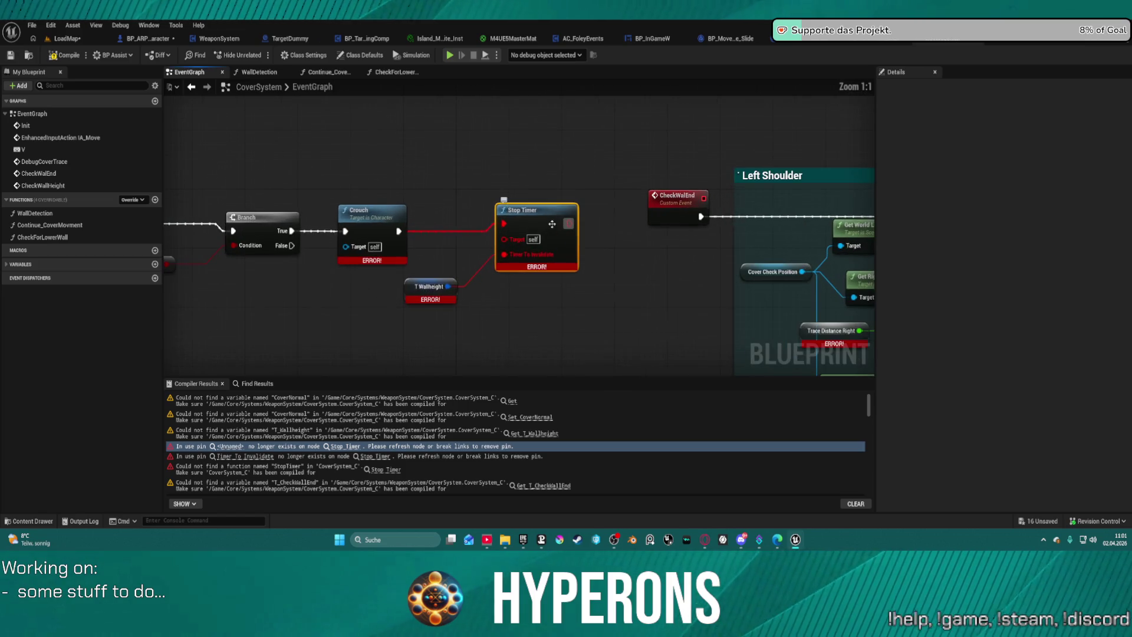
right_click(523, 210)
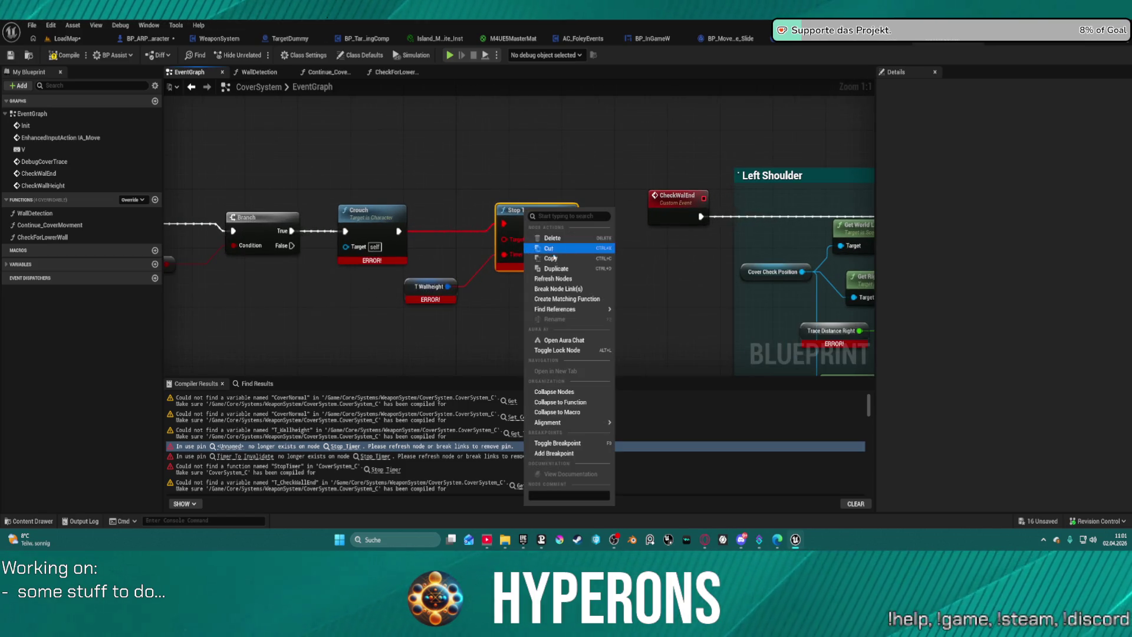
left_click(561, 284)
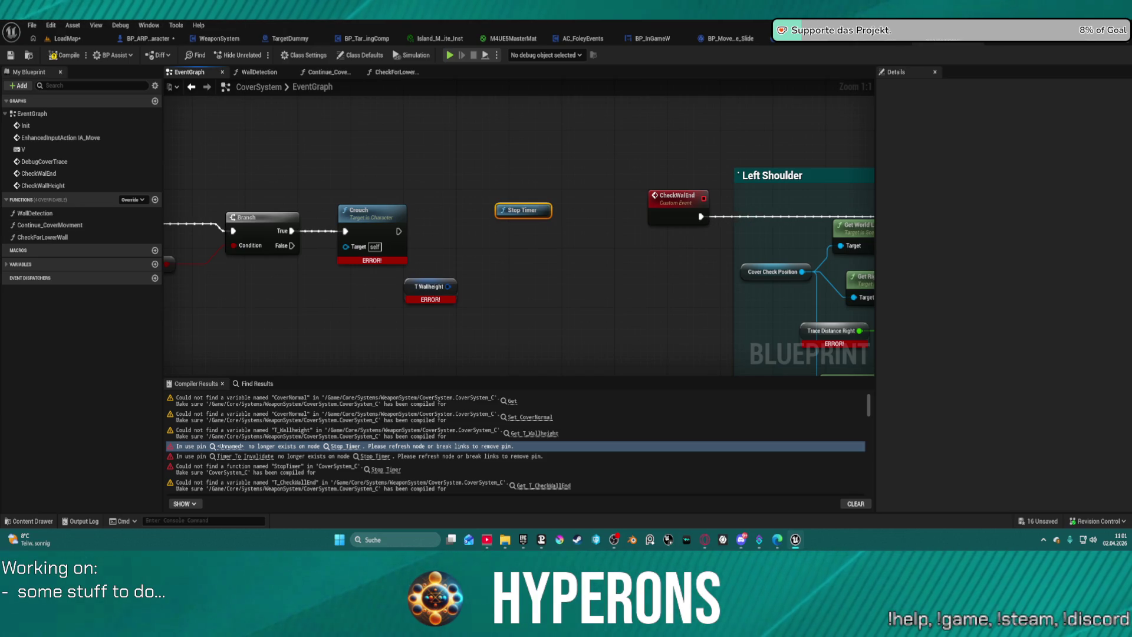
Paste a copied function, then the CheckLeftRightHit function, into the Functions list
right_click(22, 203)
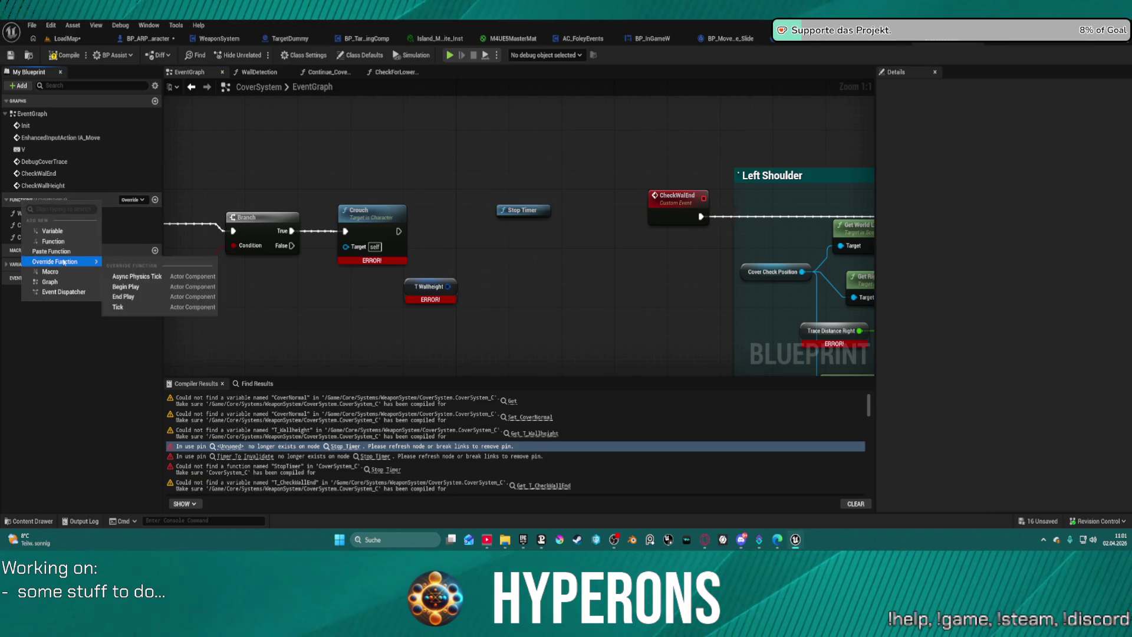
left_click(53, 241)
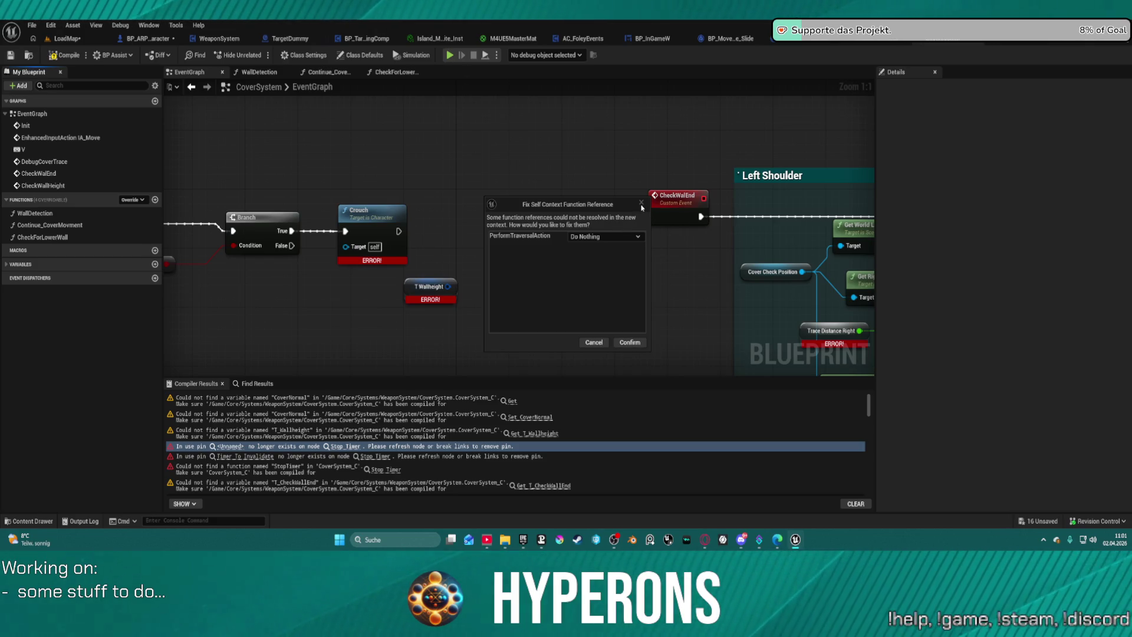
left_click(599, 345)
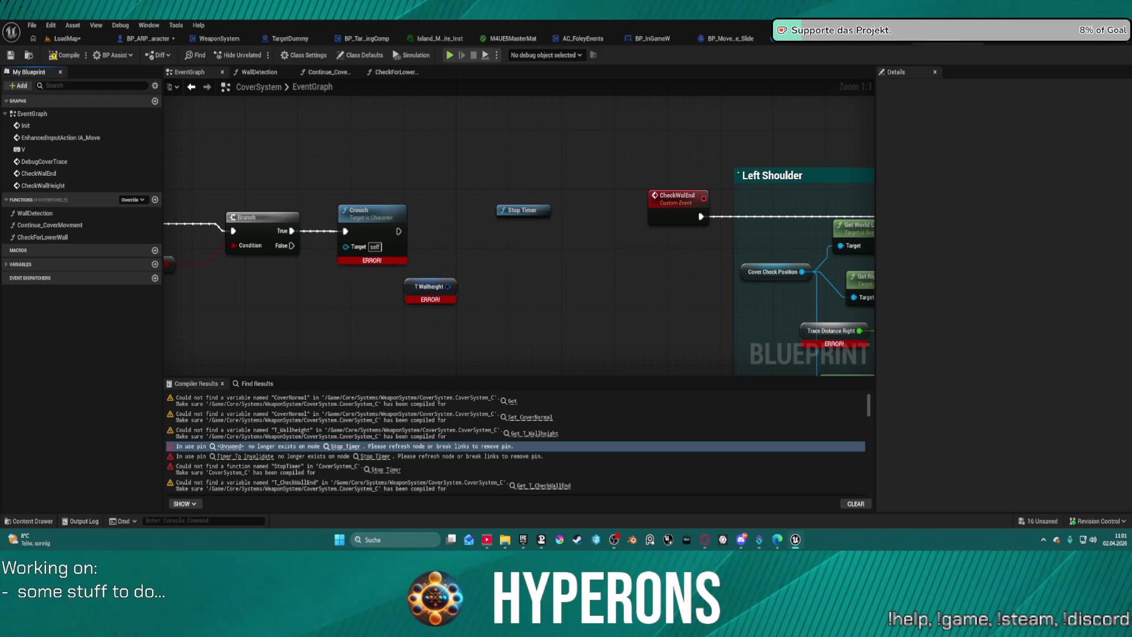
right_click(23, 204)
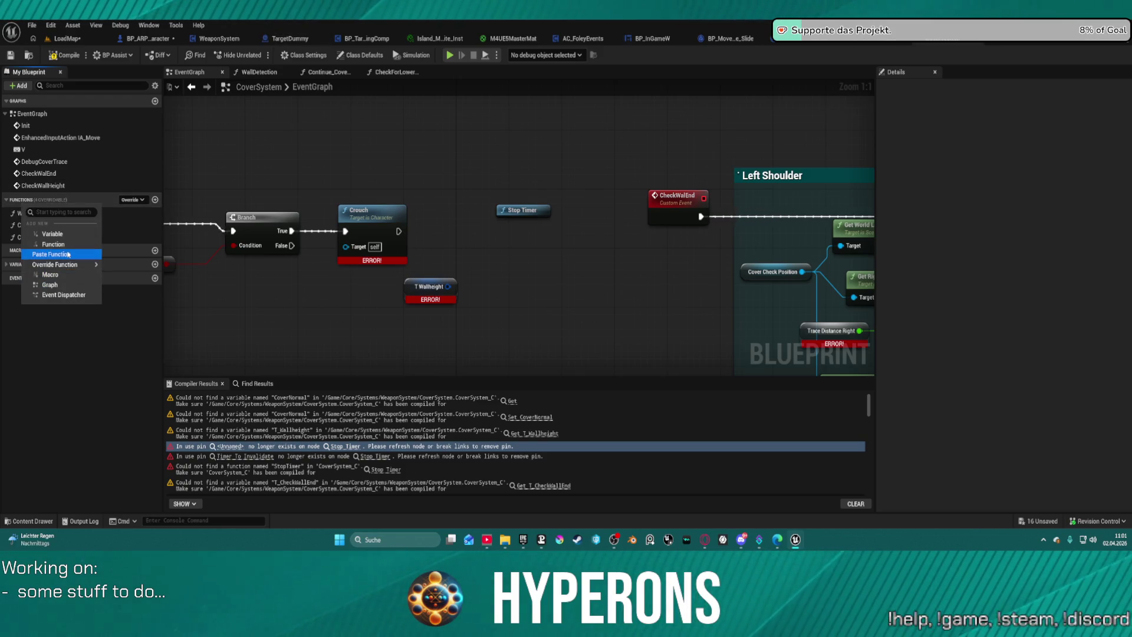
left_click(51, 254)
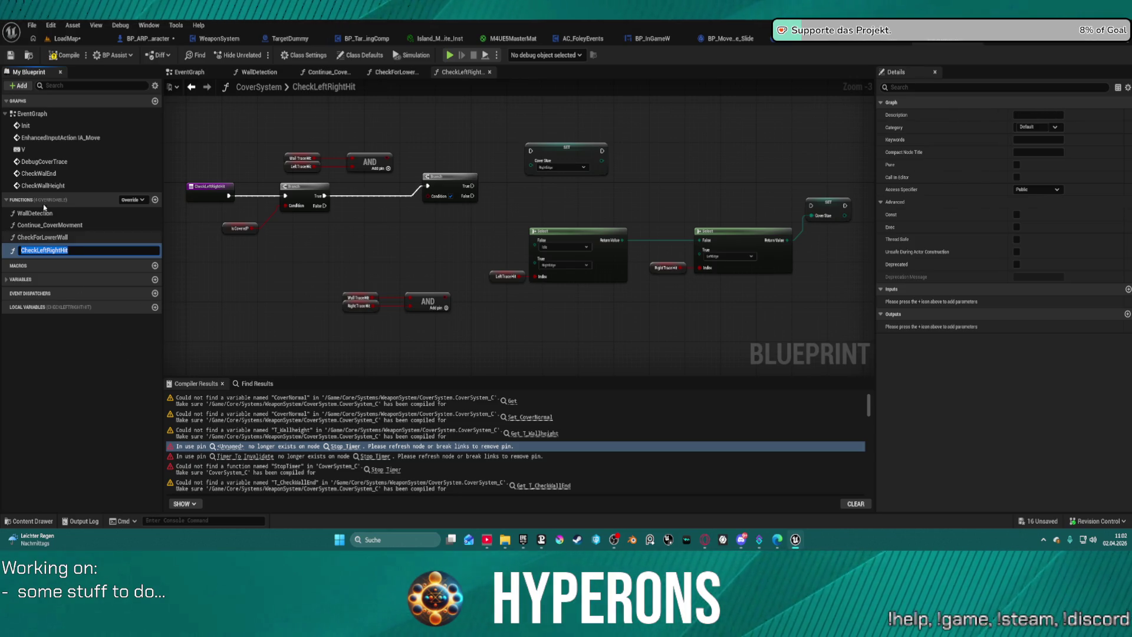
Paste the StopTimer function, keep its name, and compile CoverSystem
right_click(23, 202)
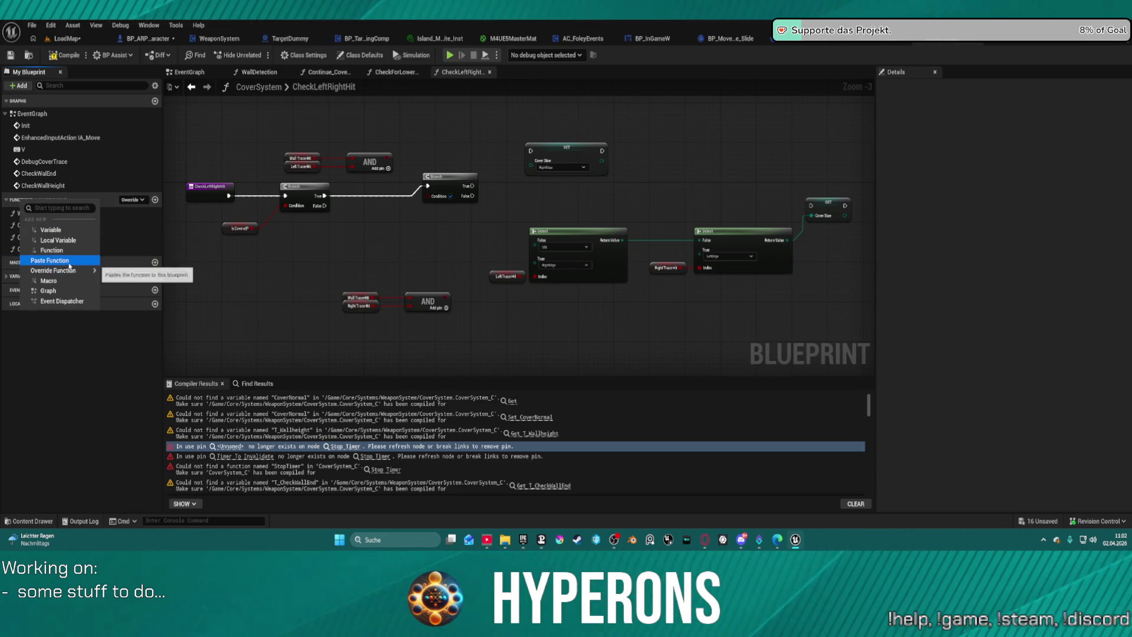
left_click(50, 261)
left_click(254, 198)
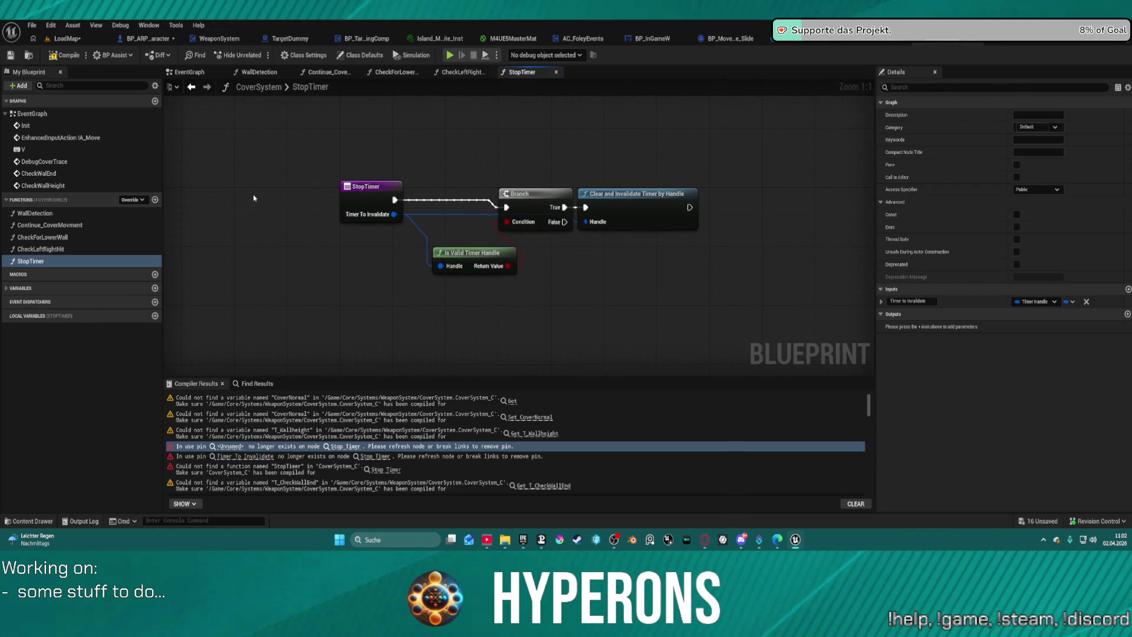
left_click(65, 55)
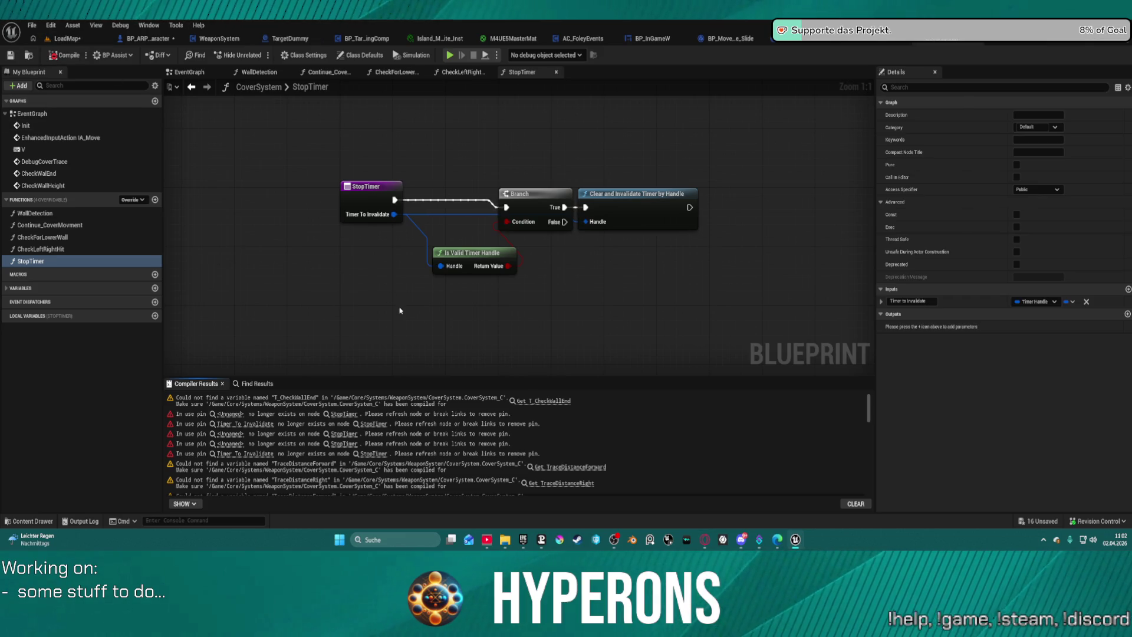
Create the missing T_CheckWallEnd variable from its compiler error
left_click(542, 401)
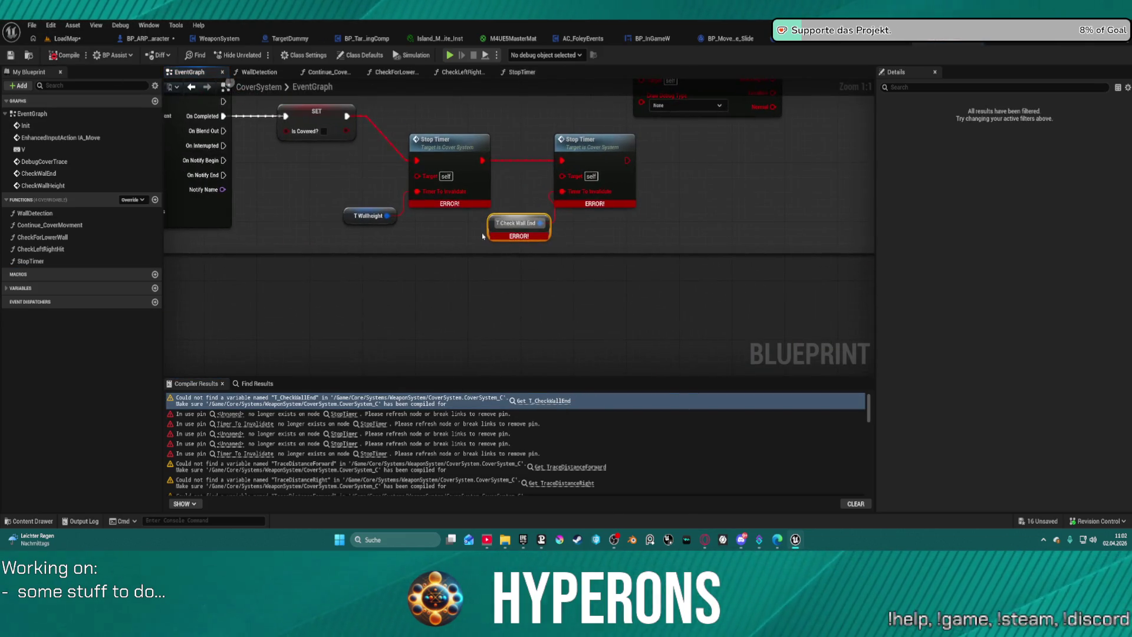
right_click(488, 223)
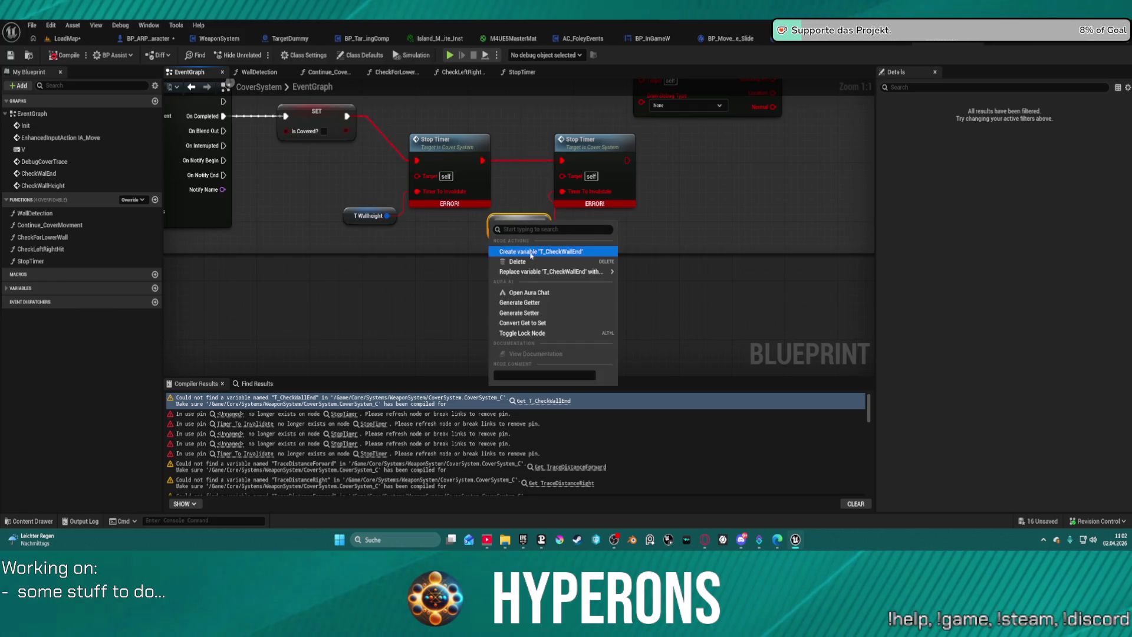
left_click(519, 250)
Refresh the Stop Timer node, then refresh all nodes from the File menu
right_click(431, 145)
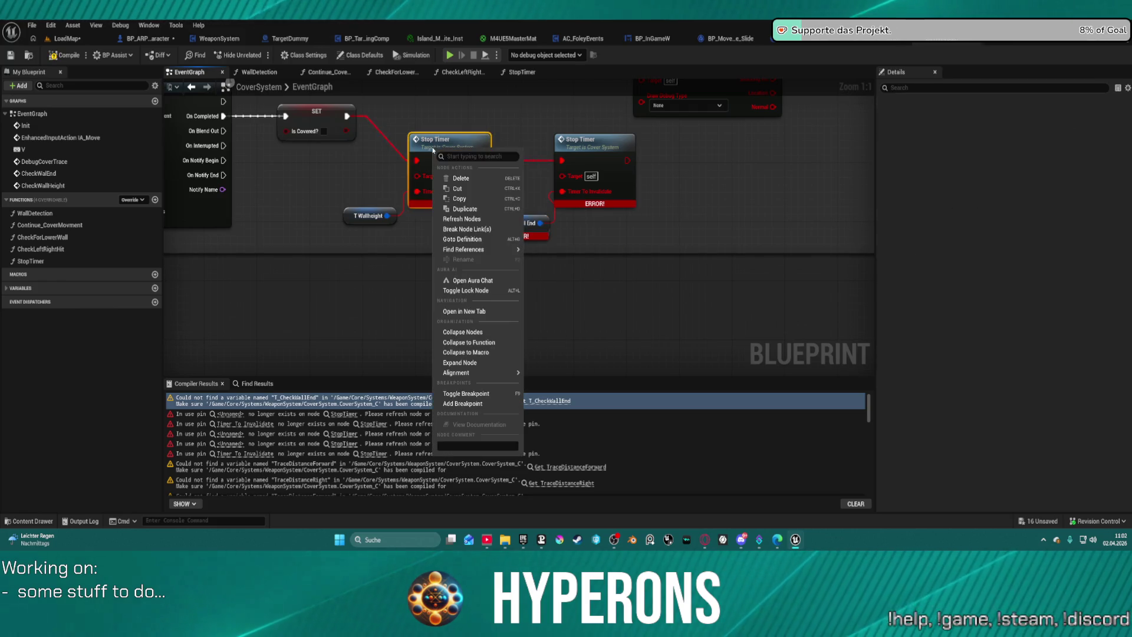
left_click(466, 218)
scroll(750, 193, "down", 5)
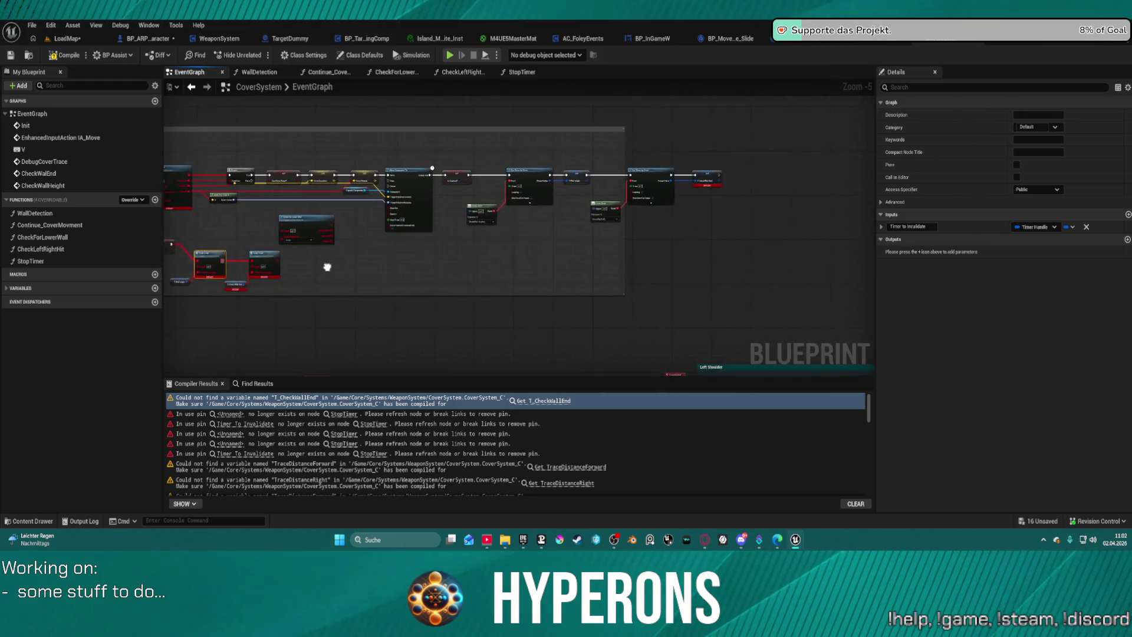
scroll(433, 199, "up", 2)
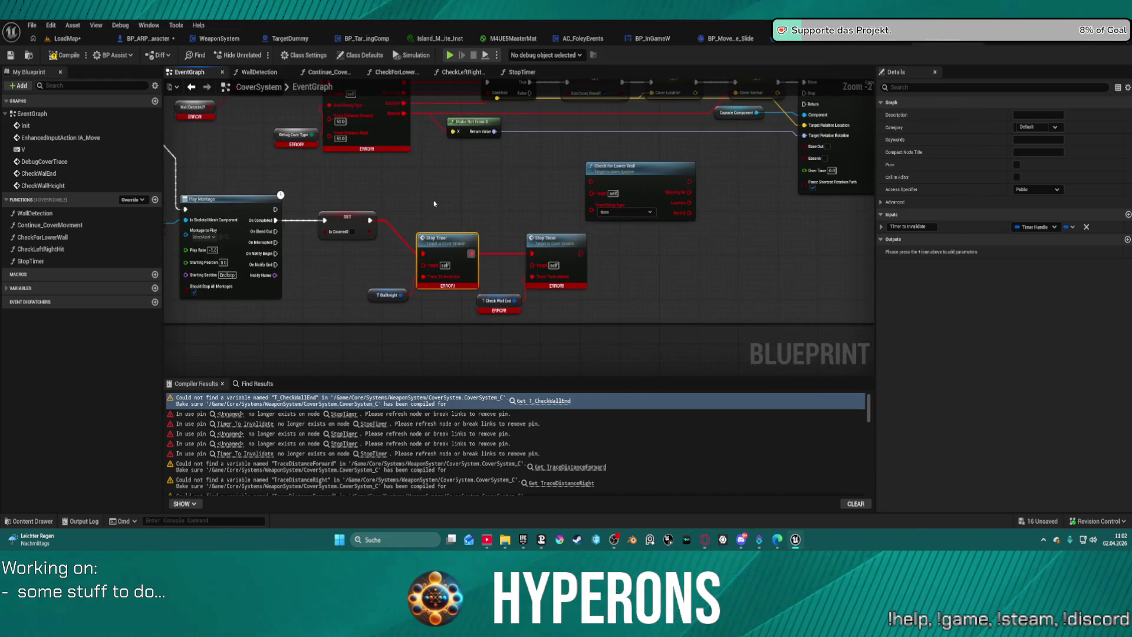
scroll(570, 182, "up", 1)
right_click(595, 211)
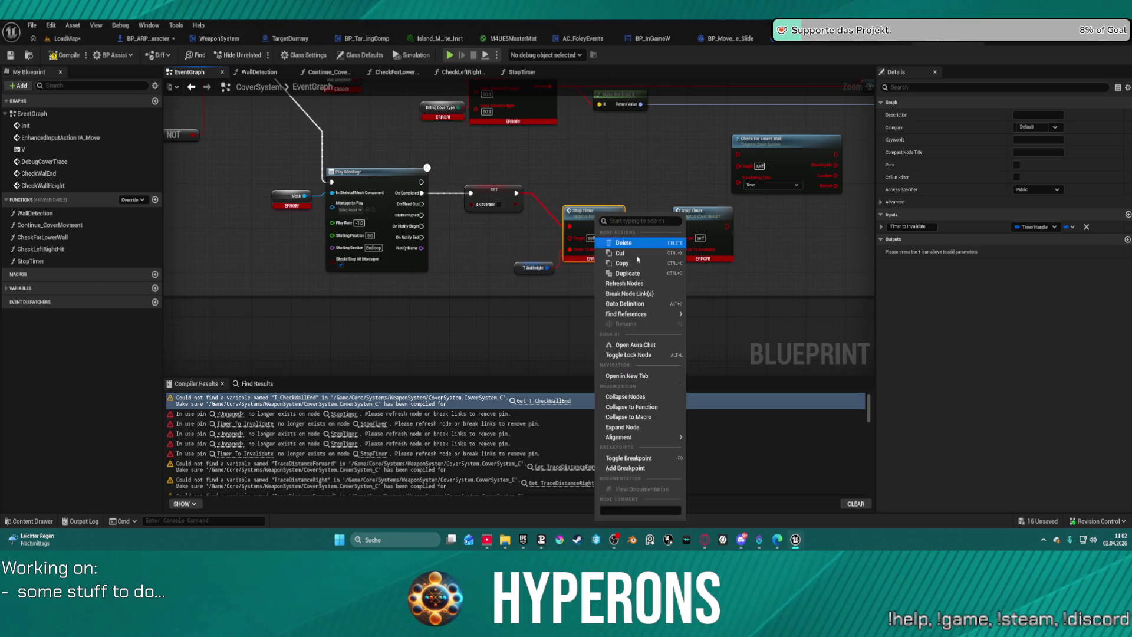
key("Escape")
left_click(31, 24)
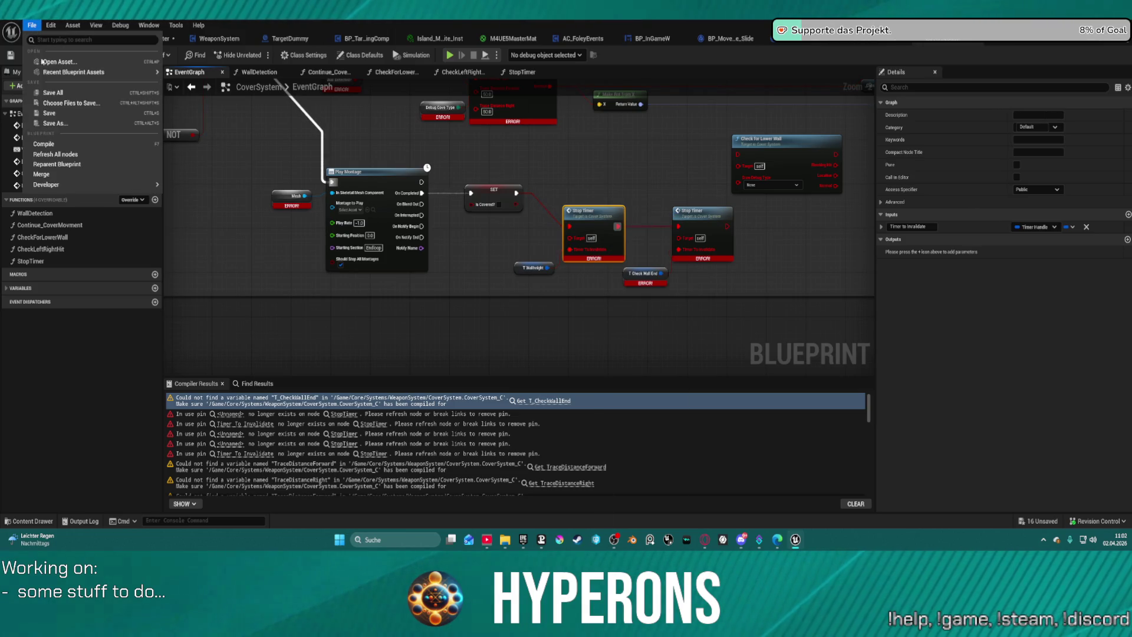
left_click(68, 154)
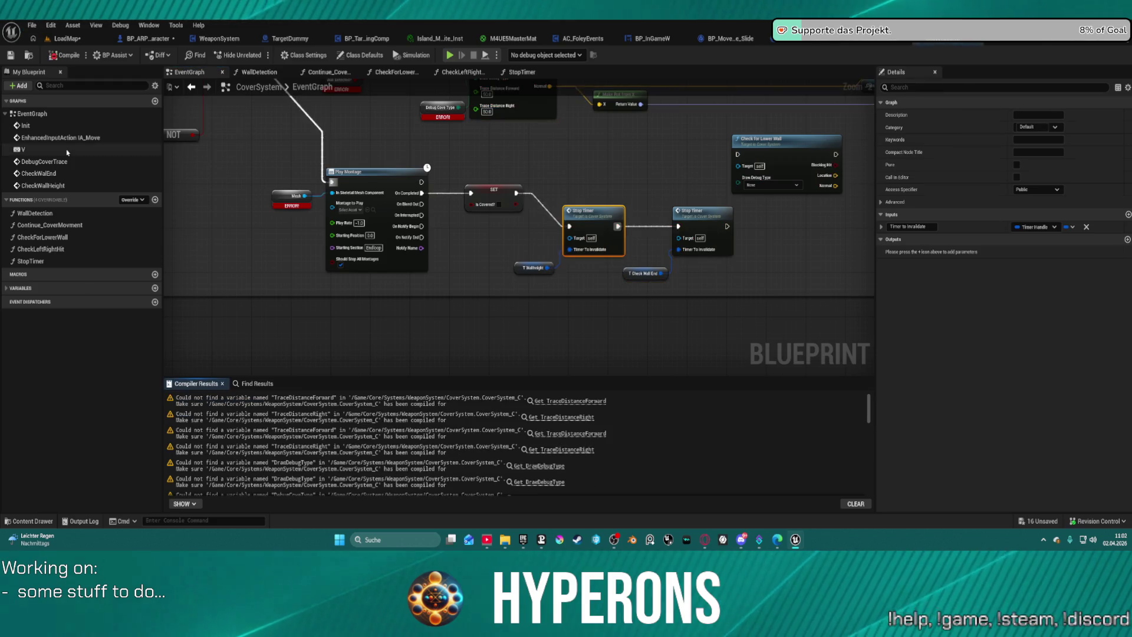
scroll(559, 159, "up", 3)
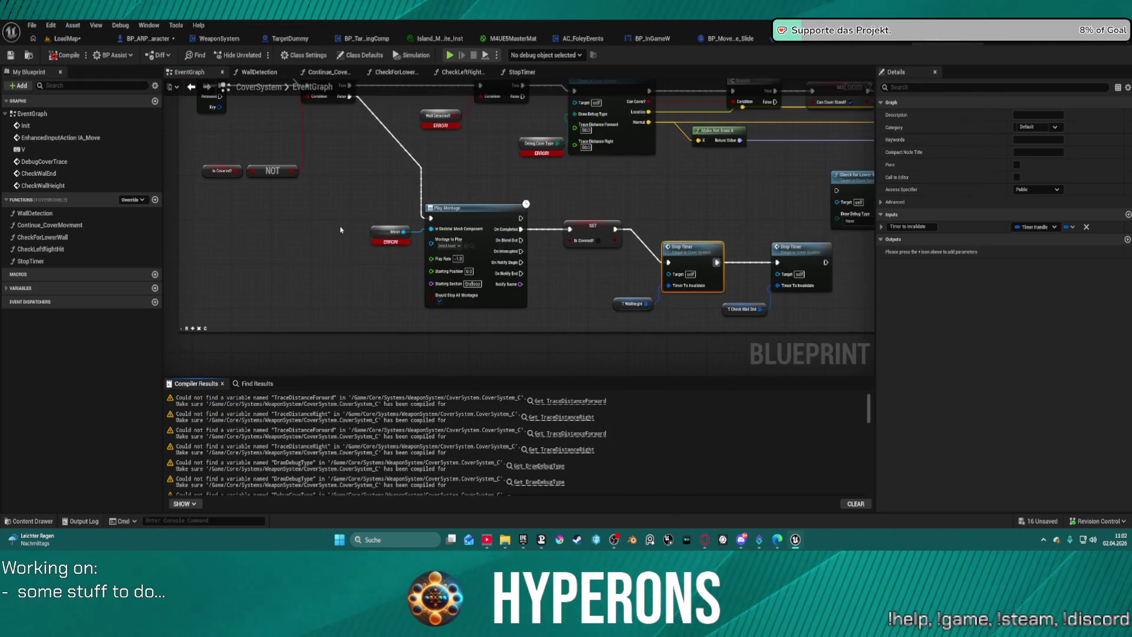
Create the missing Mesh, WallDetected? and DebugCoveType variables
right_click(378, 230)
left_click(416, 259)
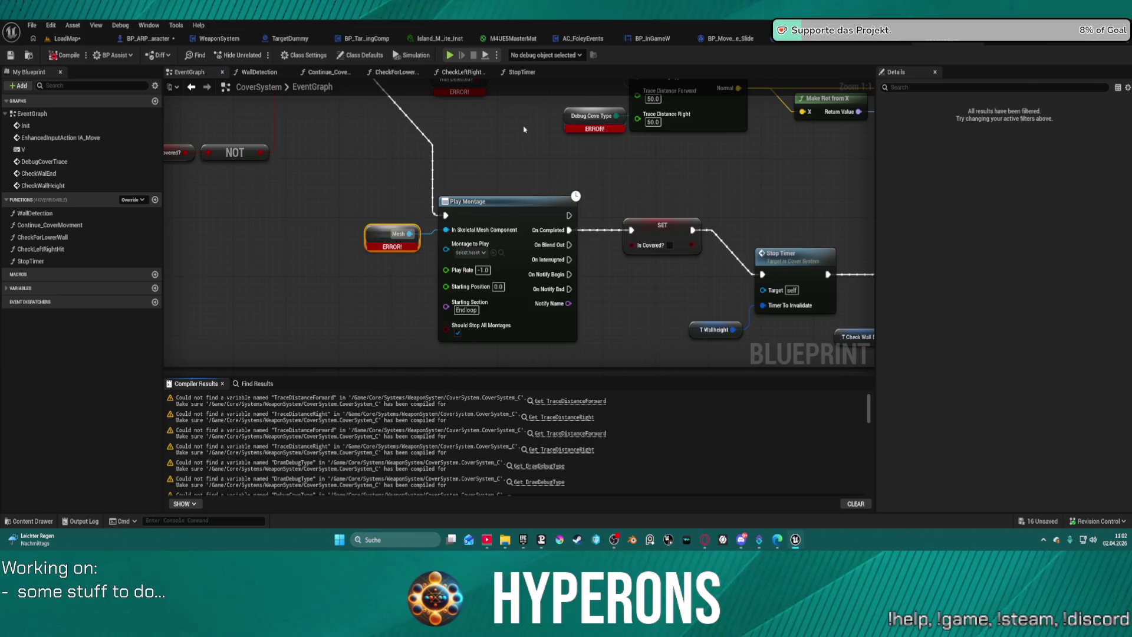
right_click(395, 249)
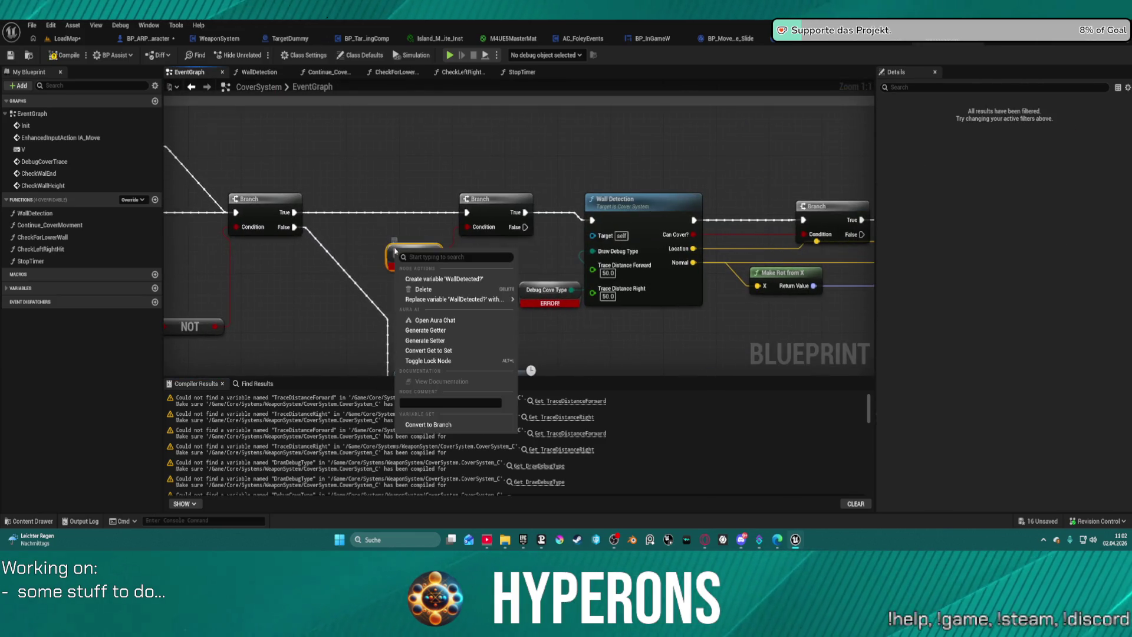
left_click(431, 277)
right_click(529, 284)
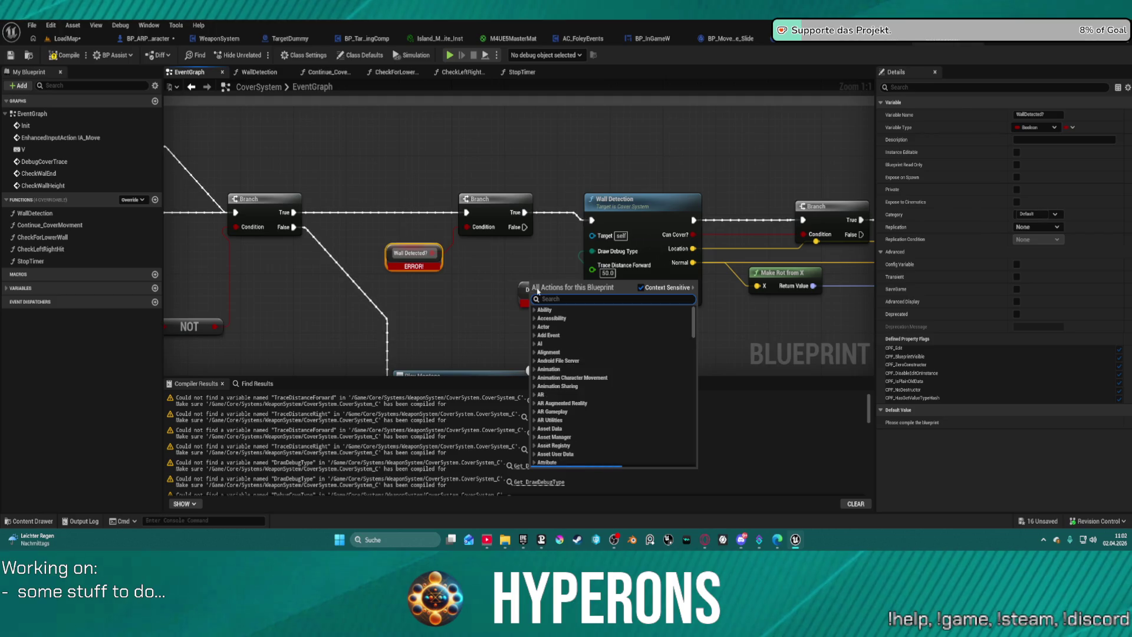
key("Escape")
right_click(527, 292)
left_click(560, 319)
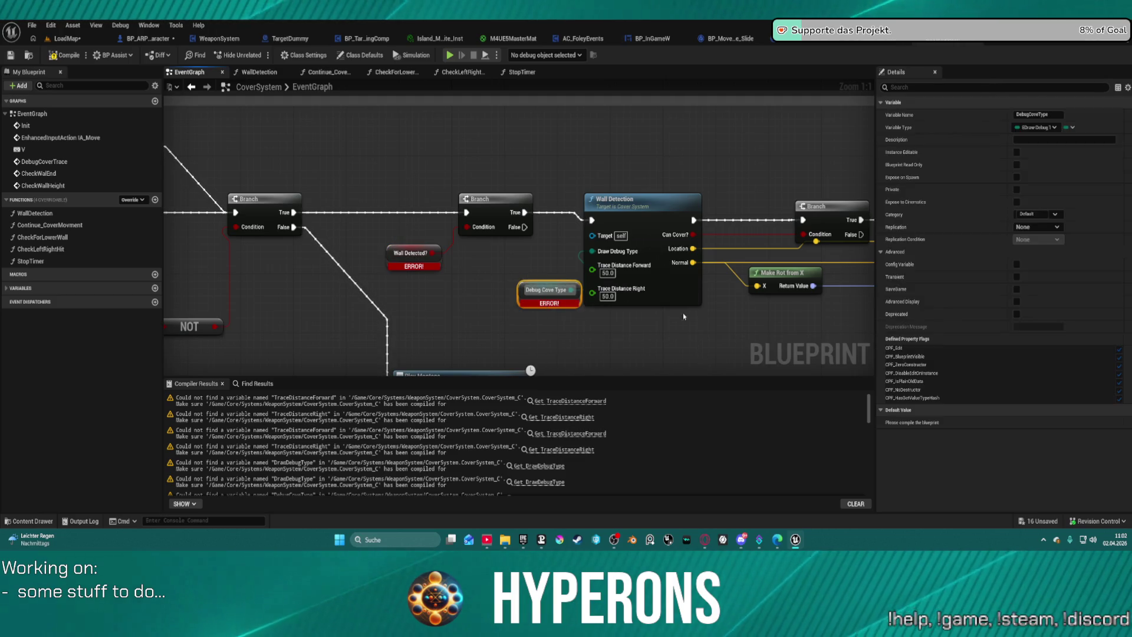
mouse_move(684, 316)
left_mouse_down()
mouse_move(543, 153)
mouse_move(685, 204)
mouse_move(507, 126)
left_mouse_up()
Create the TraceDistanceForward and TraceDistanceRight variables from their erroring getters
left_click(559, 402)
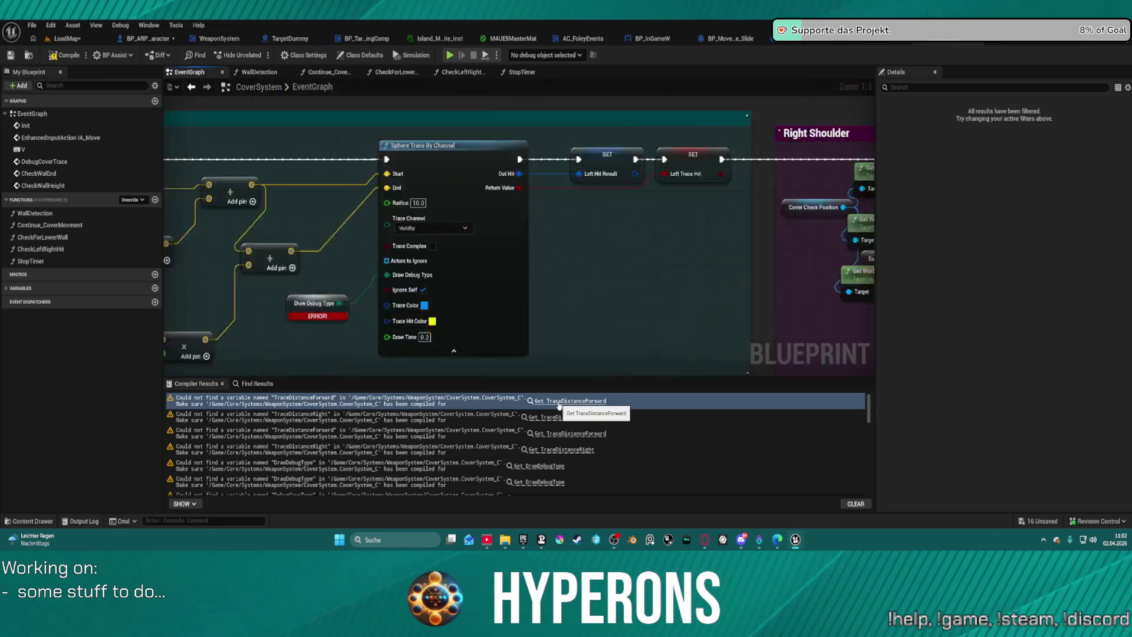
right_click(487, 226)
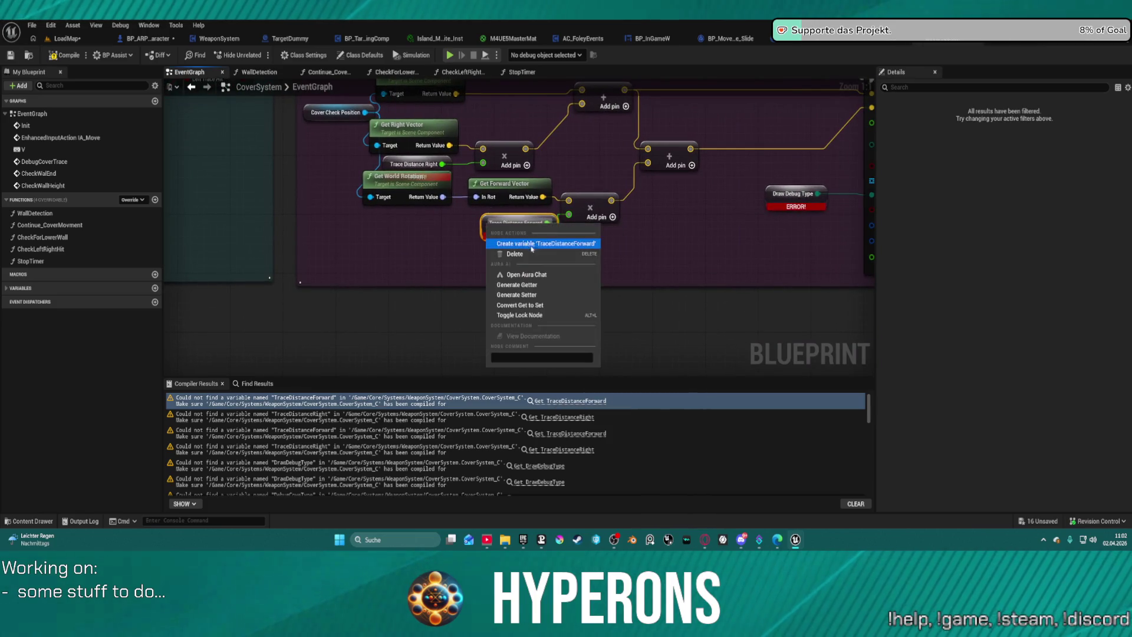
left_click(531, 244)
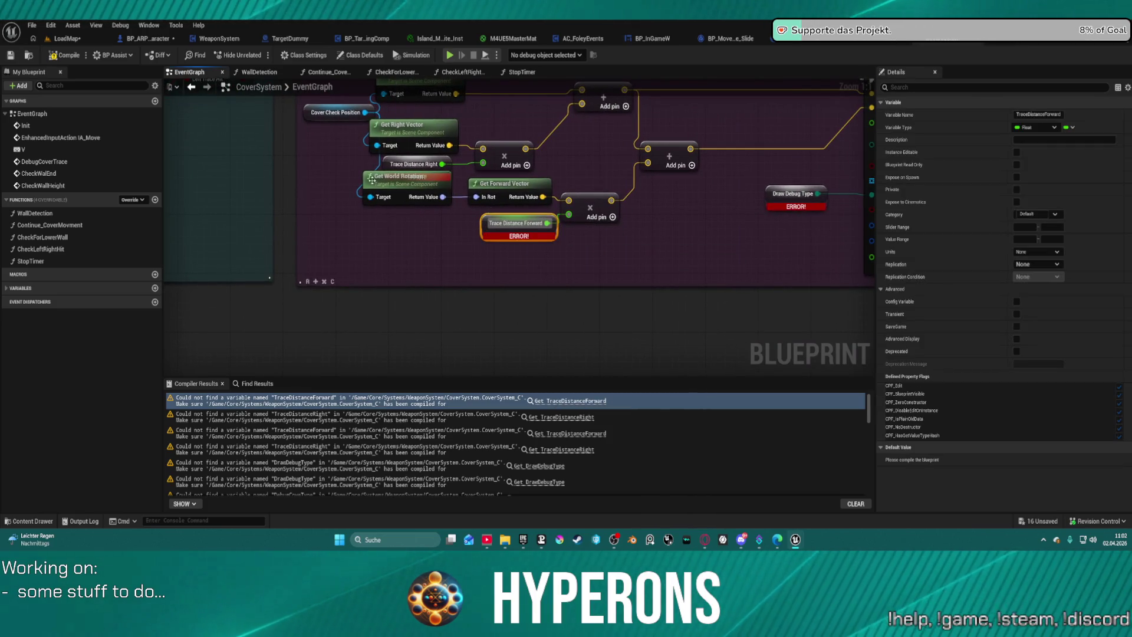
left_click_drag(372, 180, 366, 201)
right_click(387, 165)
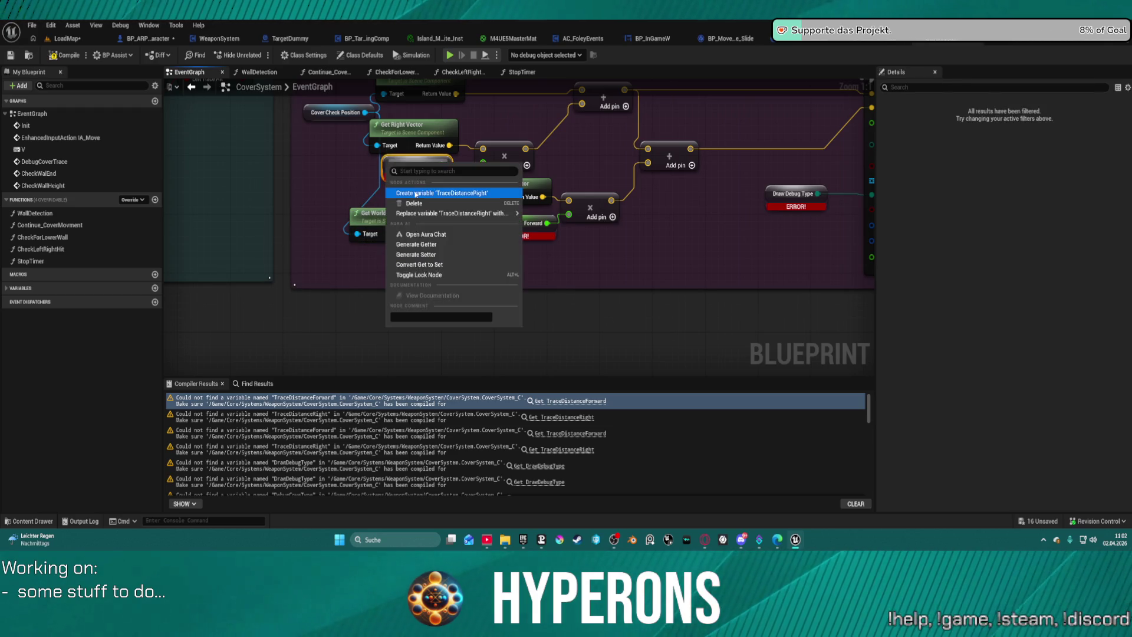
left_click(424, 193)
Compile, create the DrawDebugType variable, and recompile to clear its errors
left_click(785, 188)
right_click(785, 187)
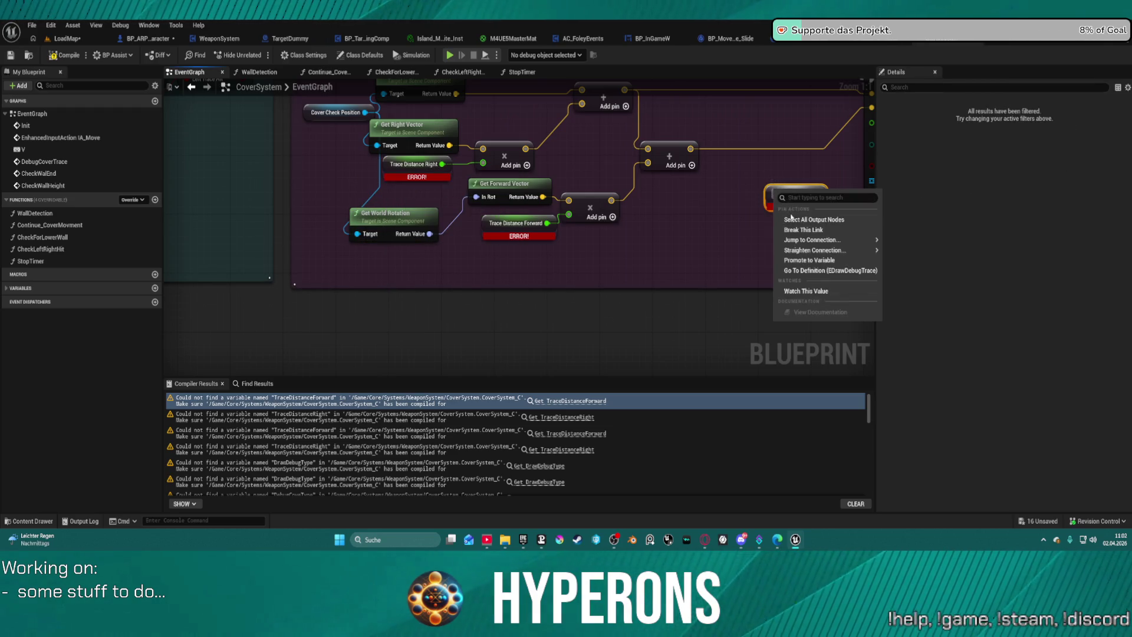
left_click(793, 219)
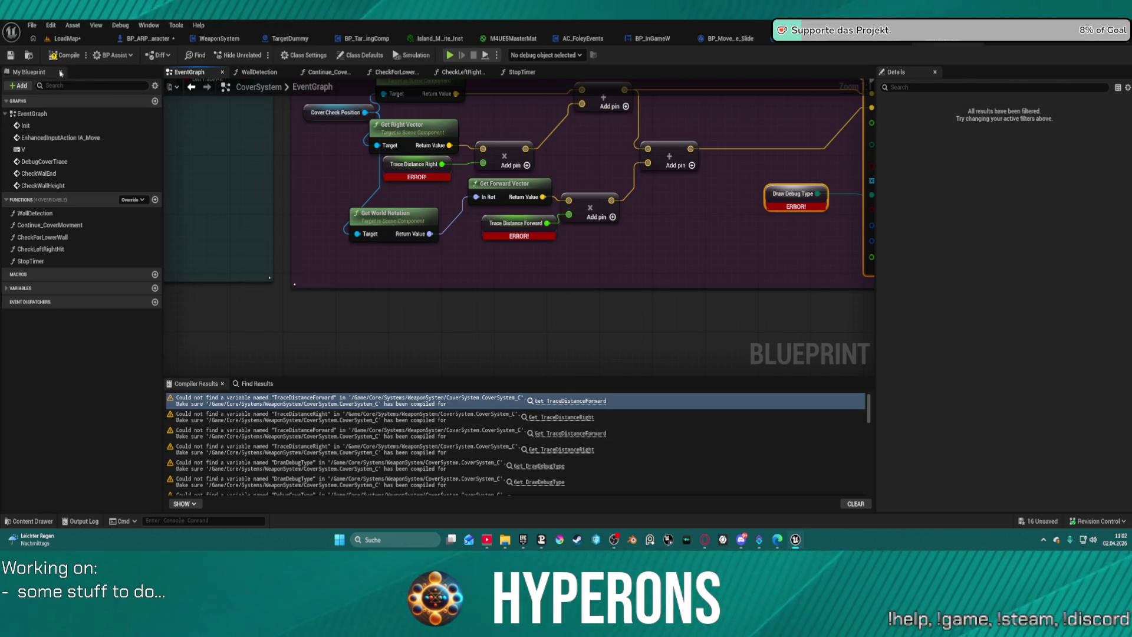
key("F7")
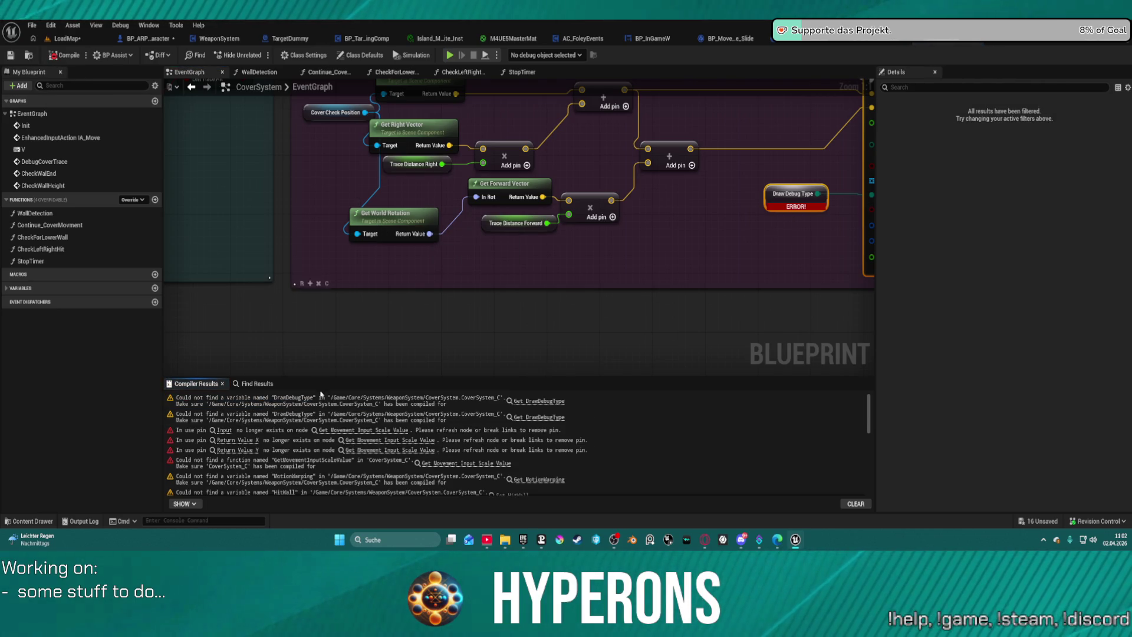
left_click(530, 401)
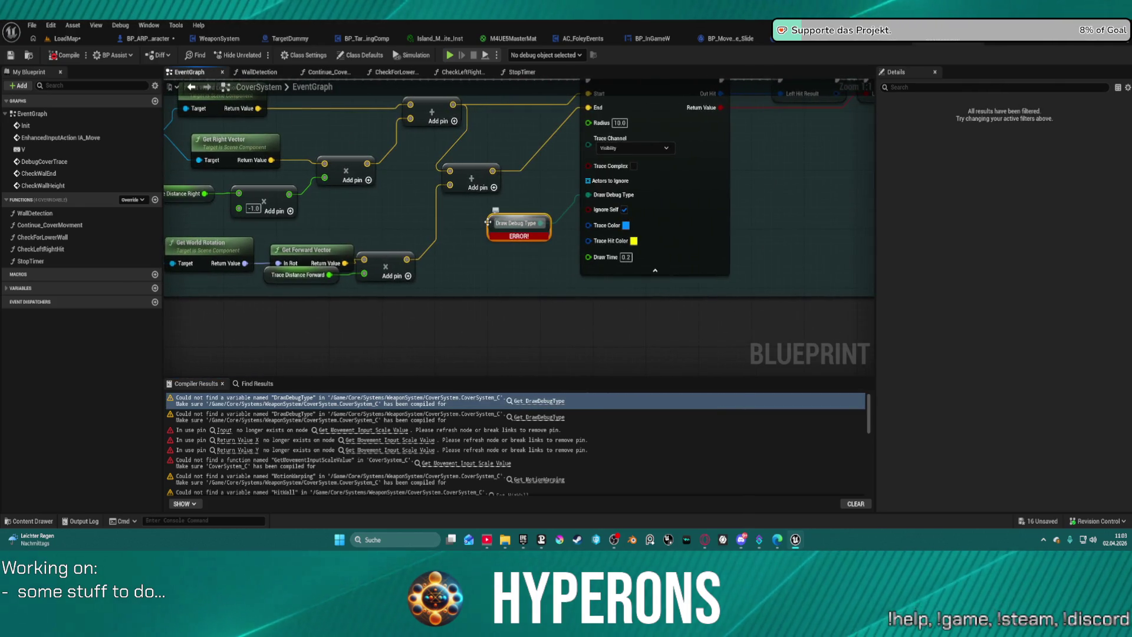
right_click(490, 223)
left_click(522, 252)
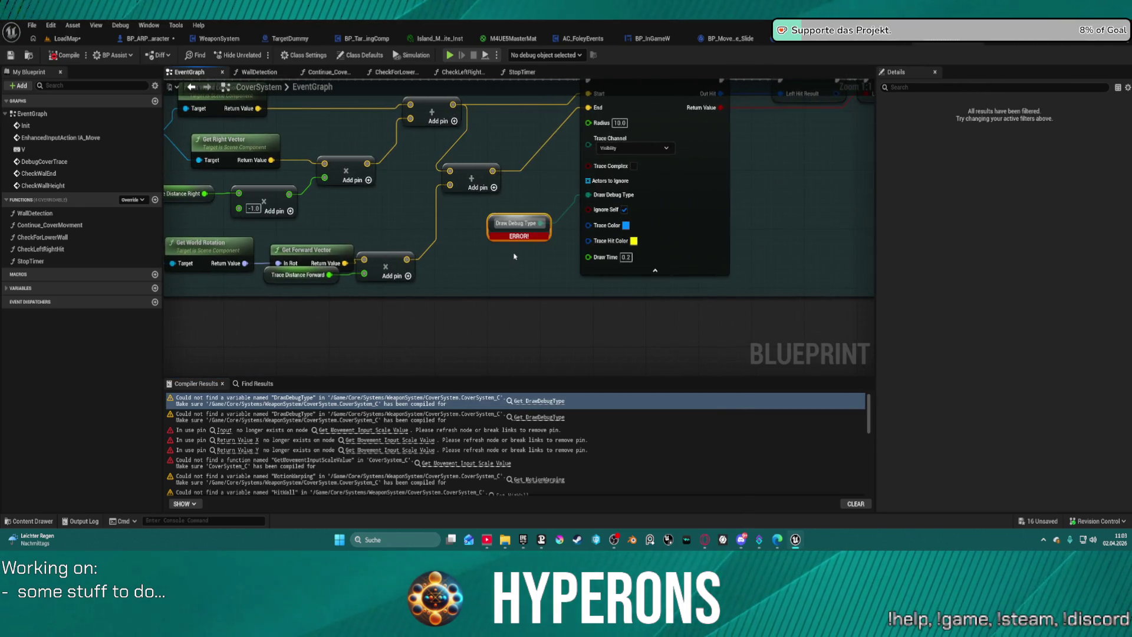
left_click(66, 56)
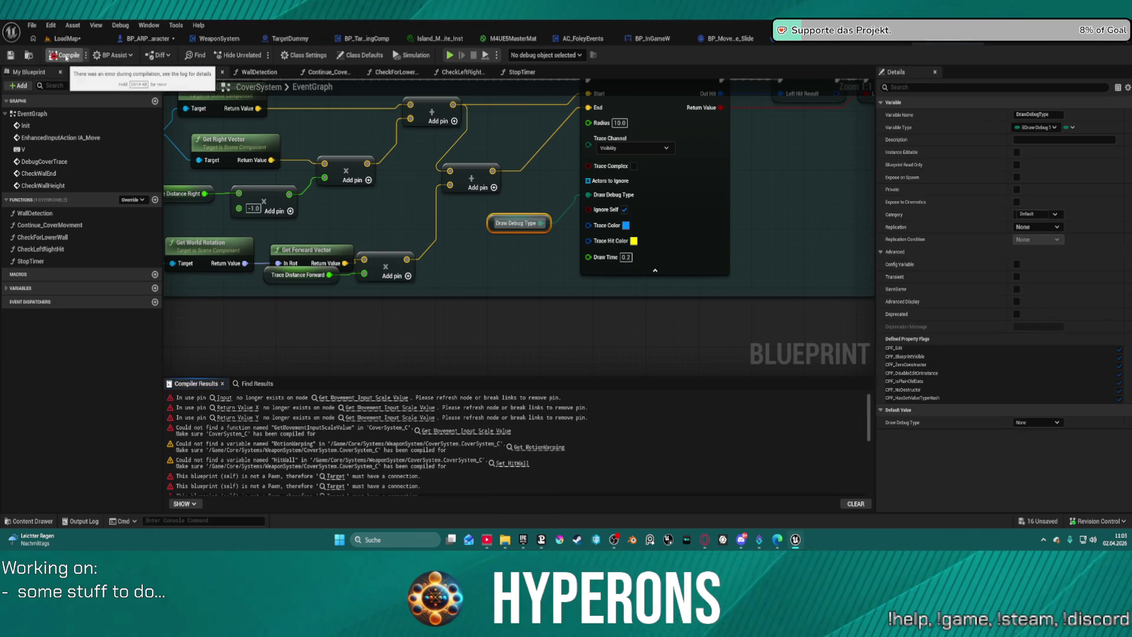
Expand IA_Move to show all pins, then refresh Get Movement Input Scale Value and undo
left_click(362, 398)
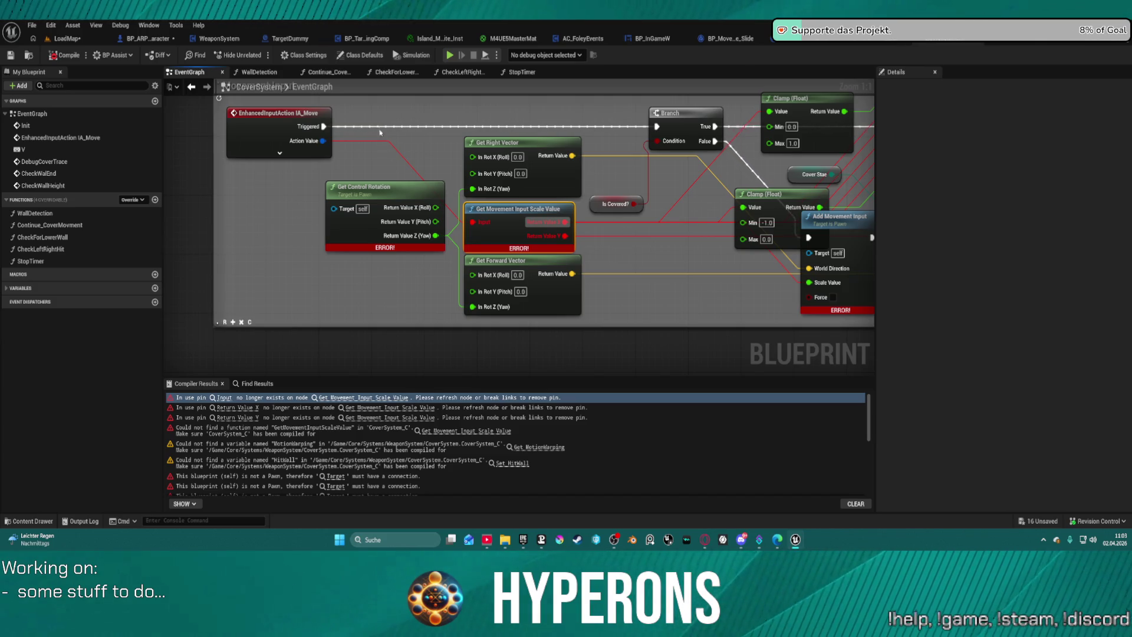
left_click(279, 152)
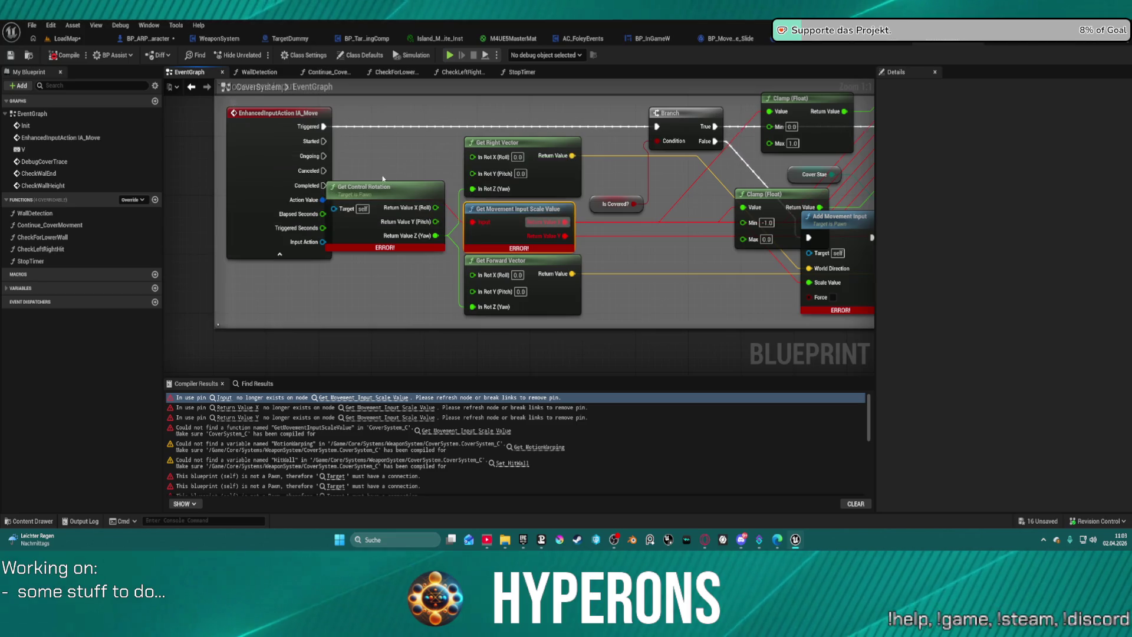
left_click_drag(272, 191, 221, 186)
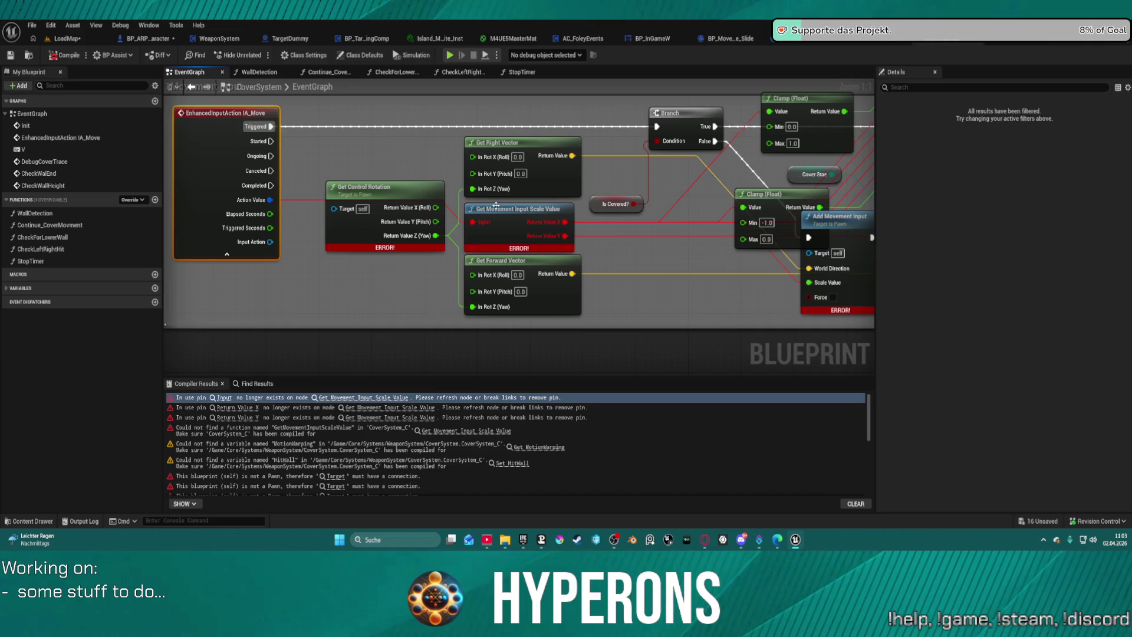
left_click_drag(502, 207, 351, 131)
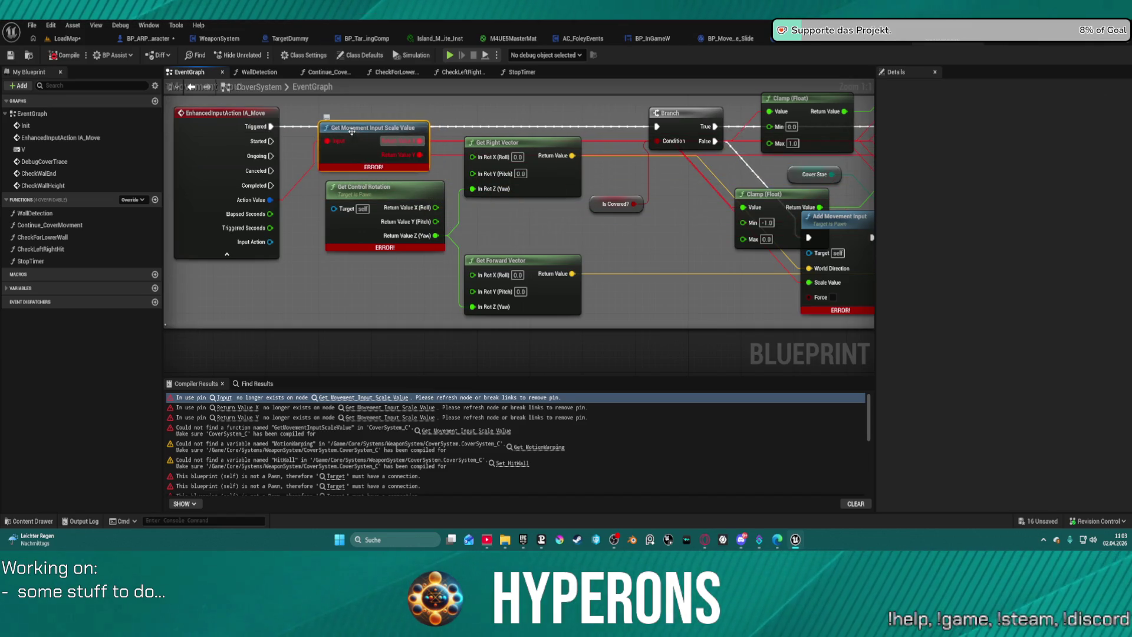
right_click(351, 131)
left_click(381, 203)
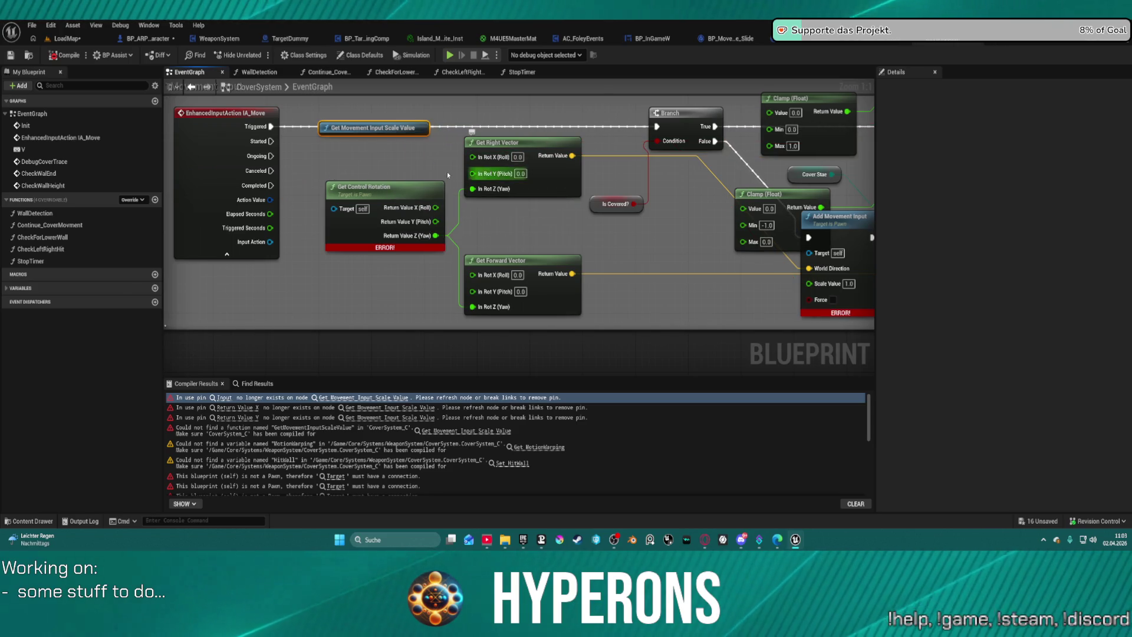
key("ctrl+z")
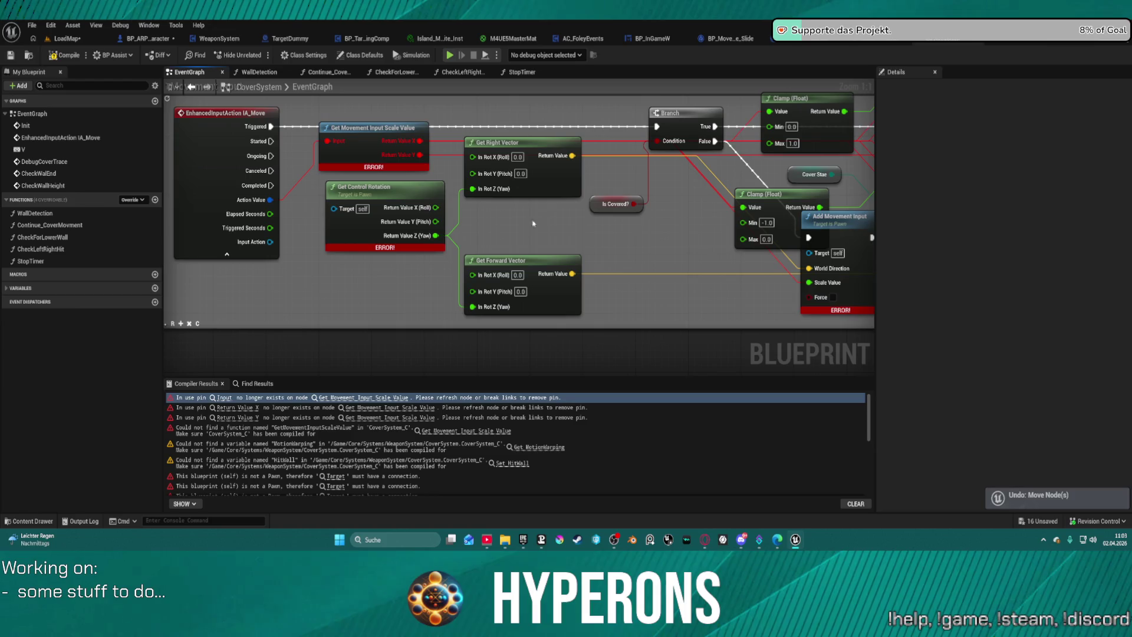
mouse_move(352, 133)
left_mouse_down()
mouse_move(505, 198)
mouse_move(517, 221)
left_mouse_up()
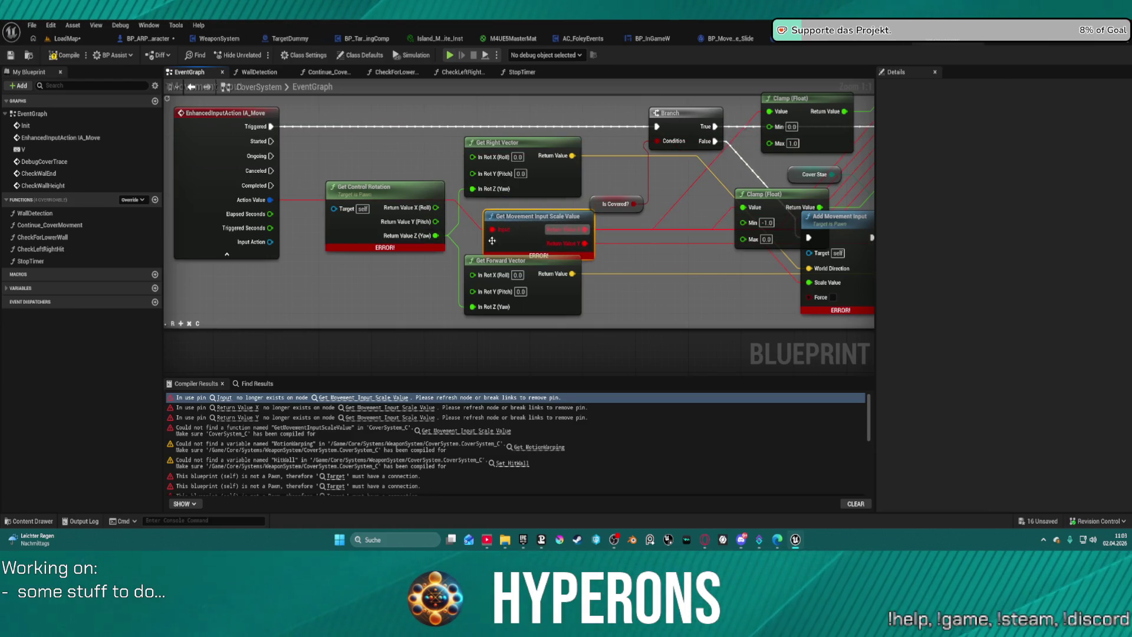
Open the MotionWarping variable error in the Continue_CoverMovment function
left_click(458, 201)
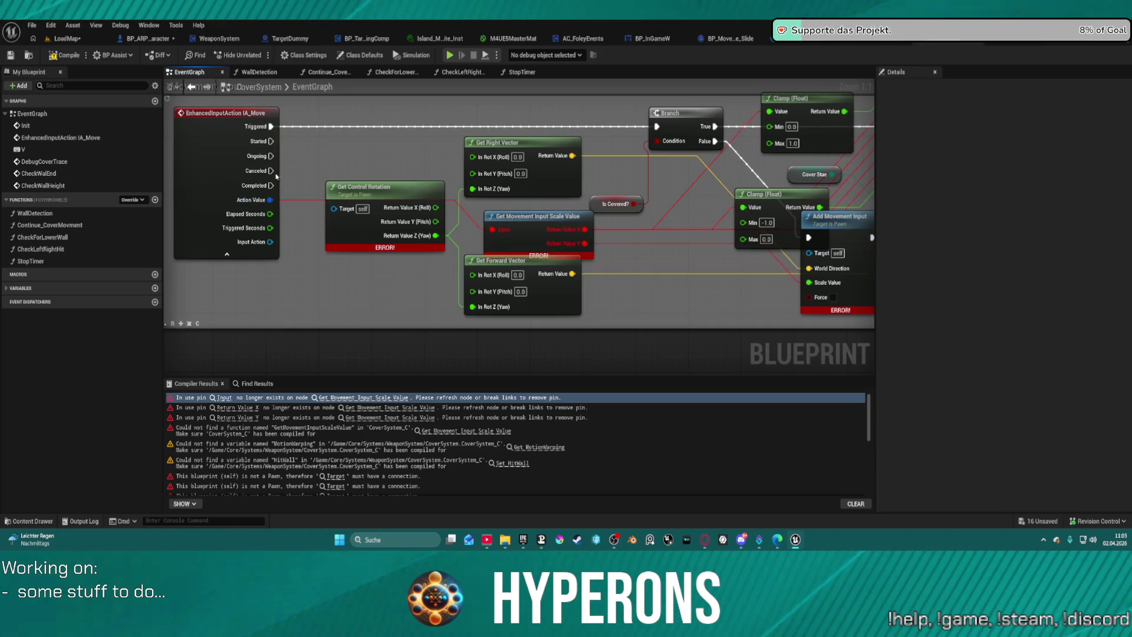
left_click(276, 199)
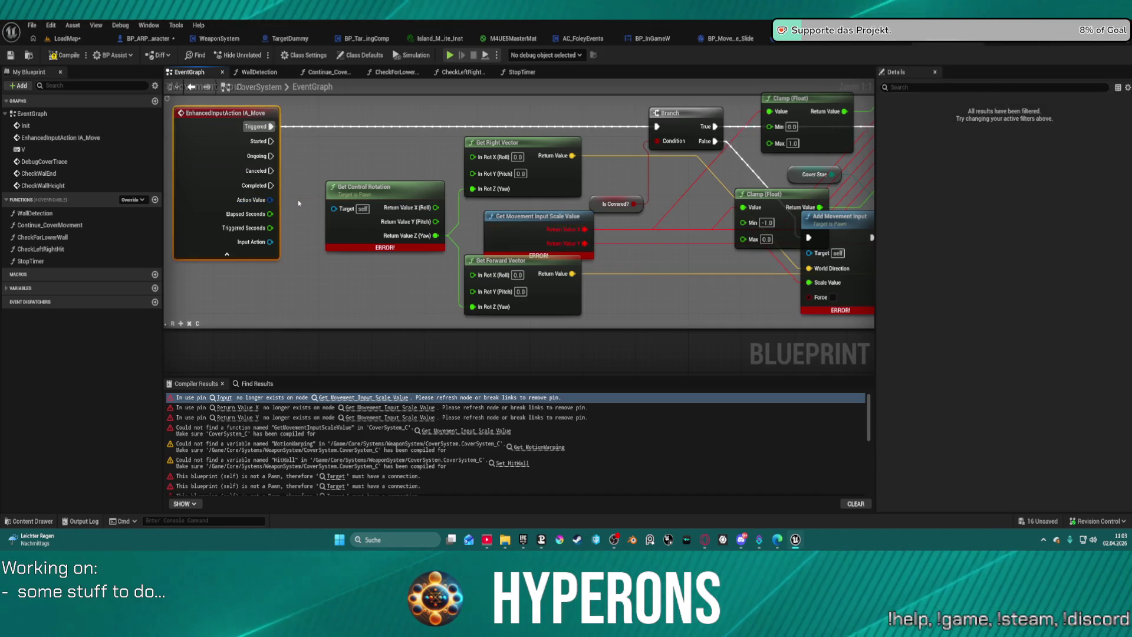
mouse_move(394, 142)
left_mouse_down()
mouse_move(462, 160)
mouse_move(270, 142)
left_mouse_up()
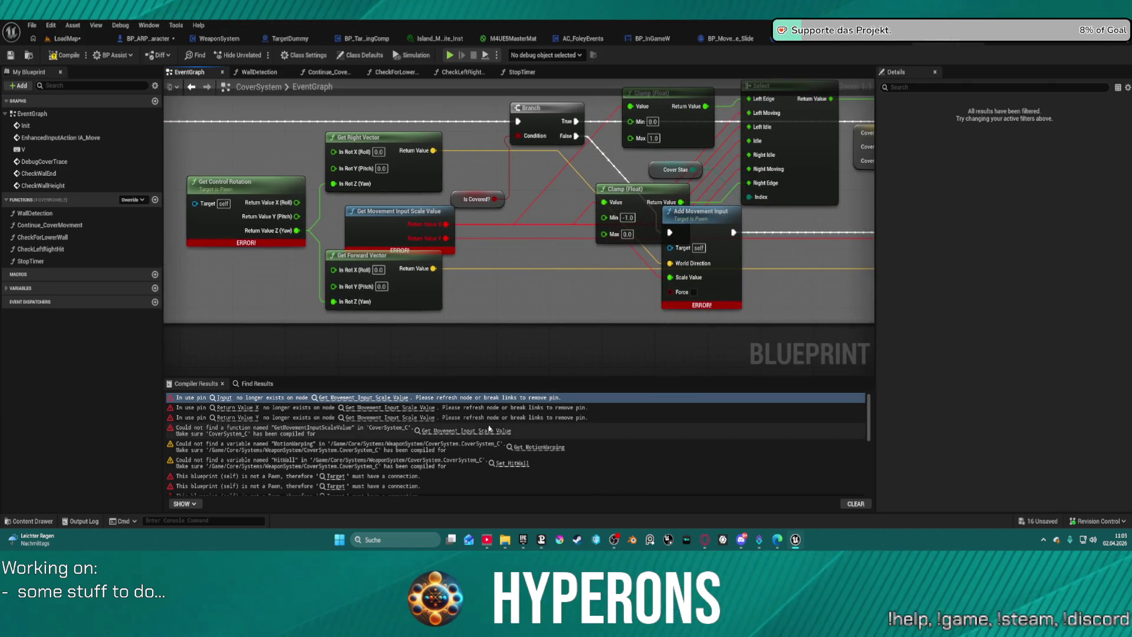
left_click(464, 432)
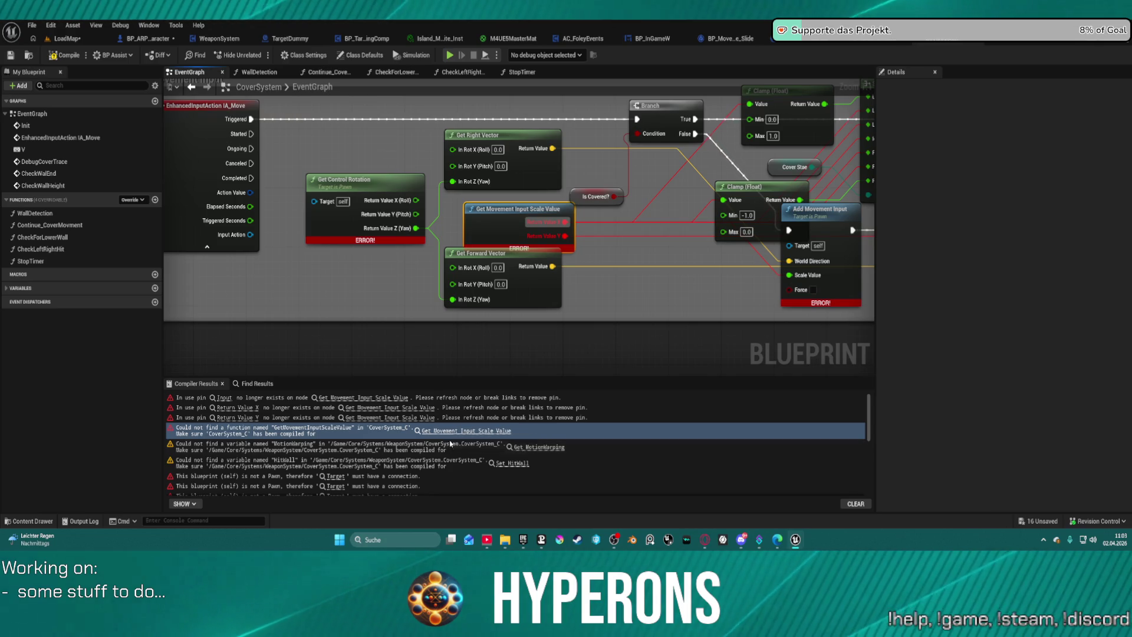
left_click(538, 448)
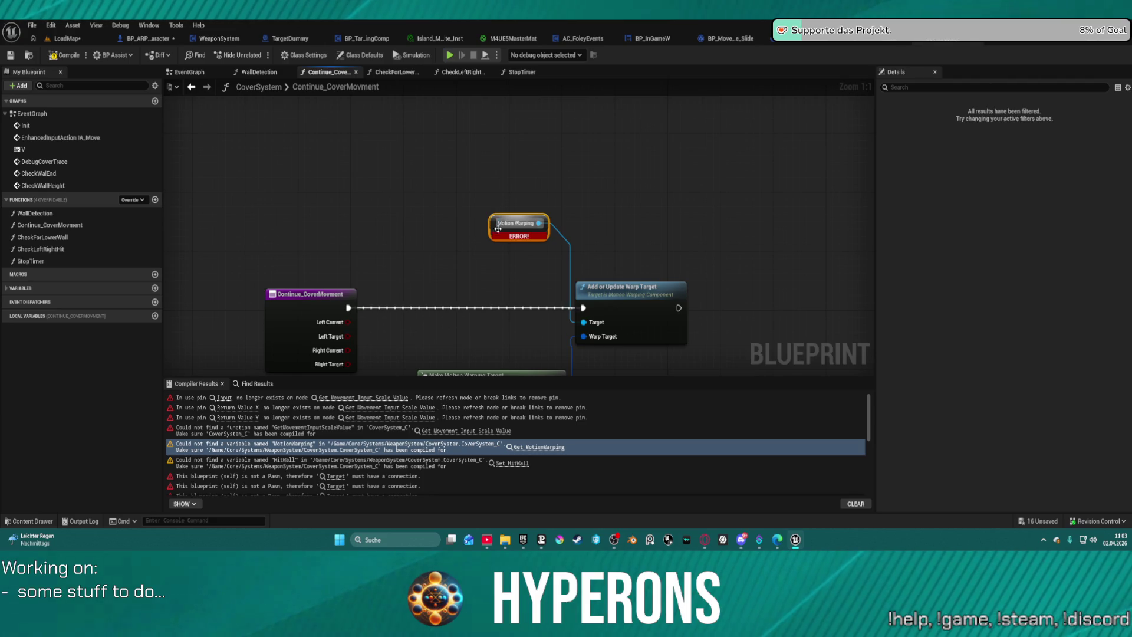
Create the missing HitWall variable from the SET Hit Wall node's error
left_click(512, 463)
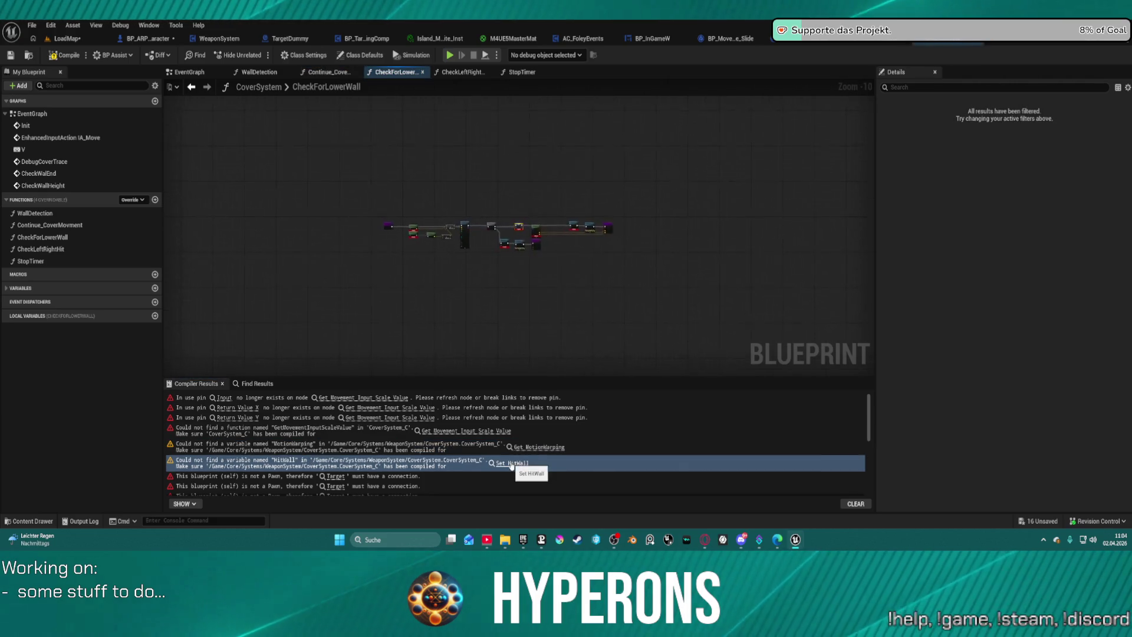
right_click(517, 210)
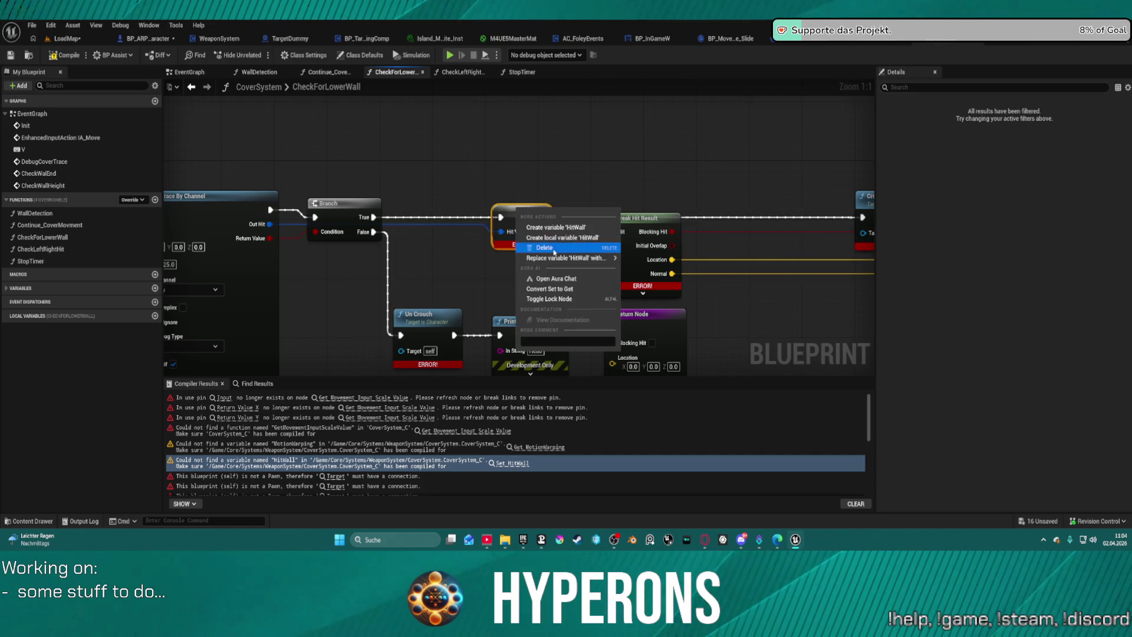
left_click(538, 223)
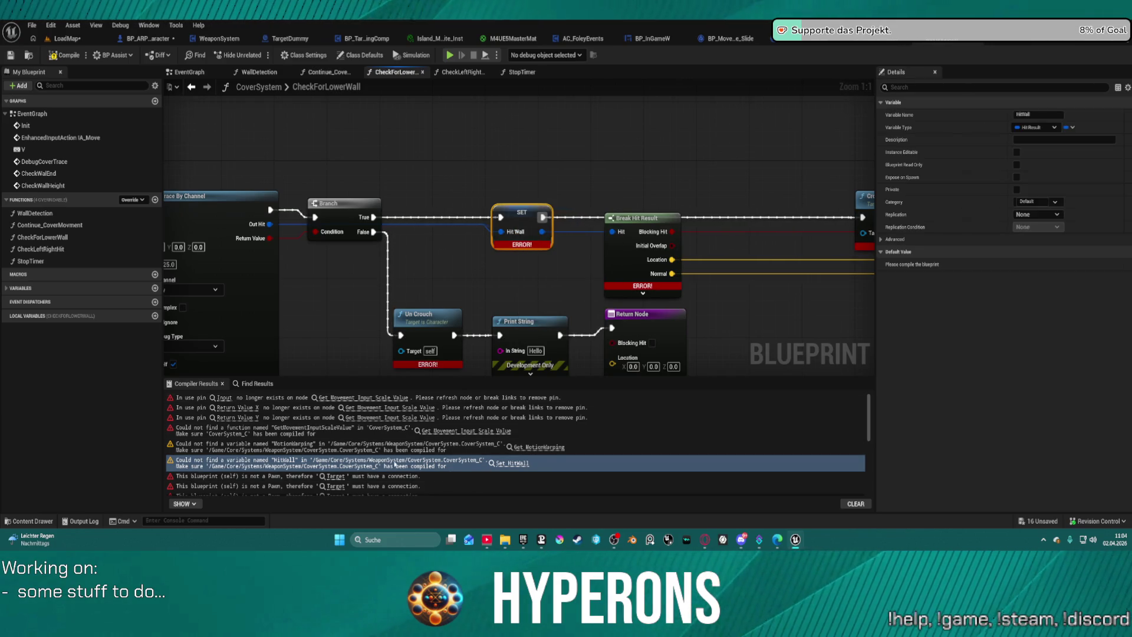
scroll(343, 449, "down", 1)
Step through the missing Target errors on Add Movement Input, Crouch and Get Actor Rotation
left_click(336, 447)
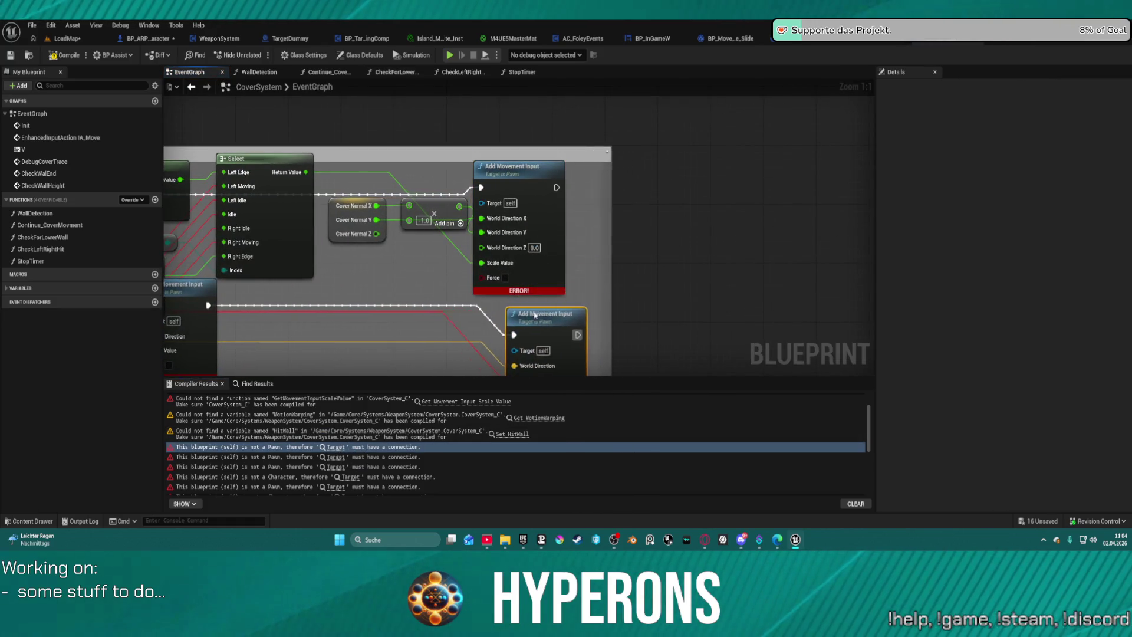
left_click(336, 447)
scroll(347, 450, "down", 2)
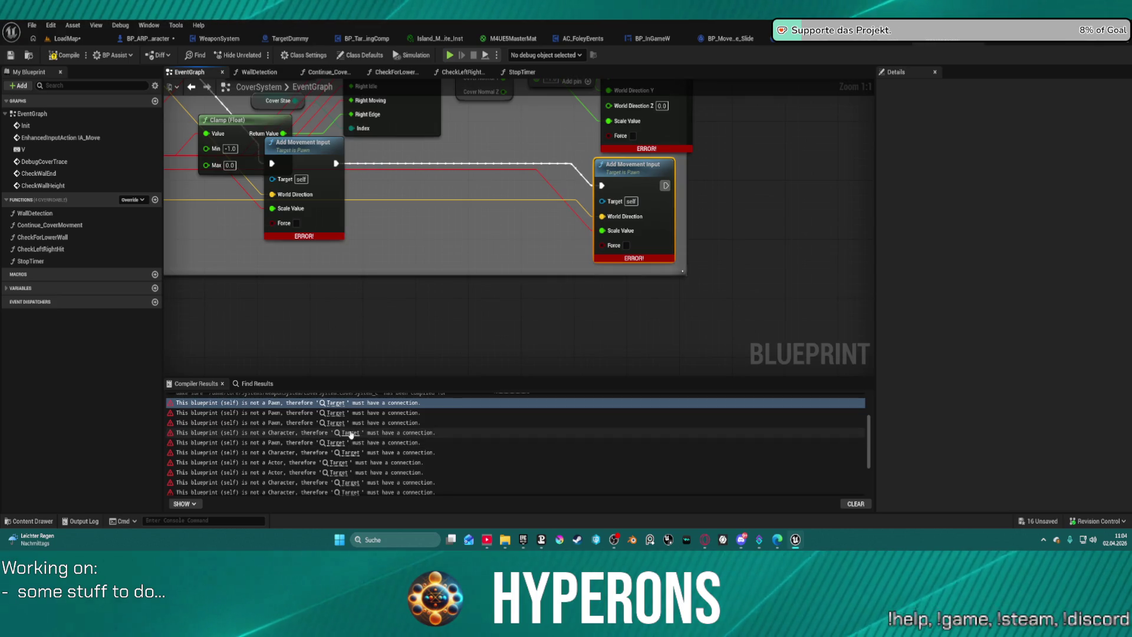
left_click(346, 434)
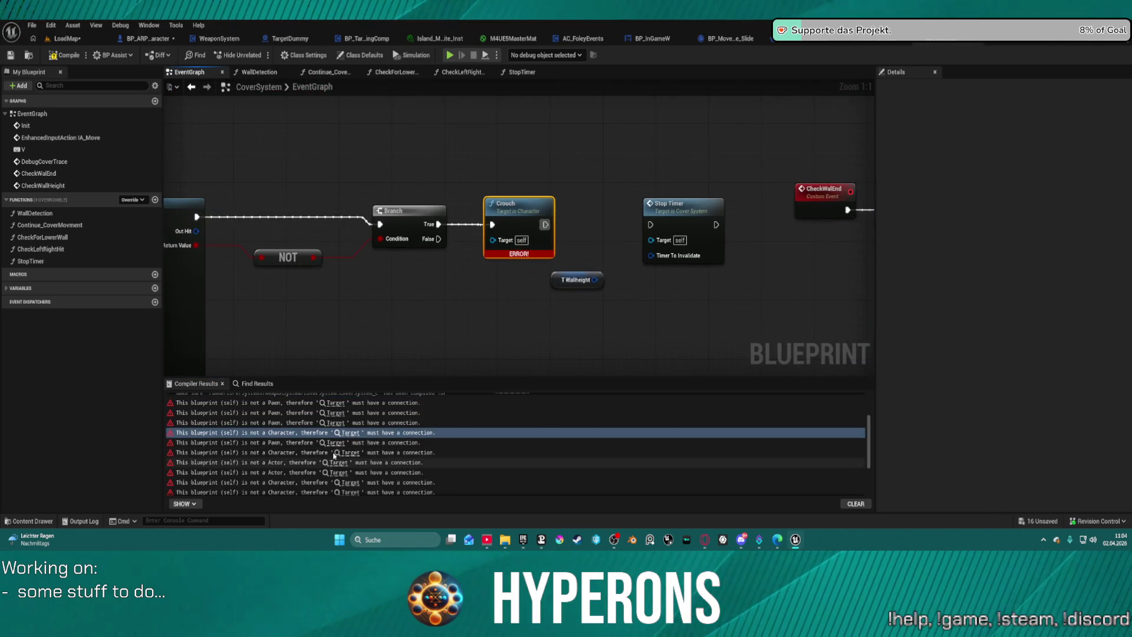
left_click(335, 453)
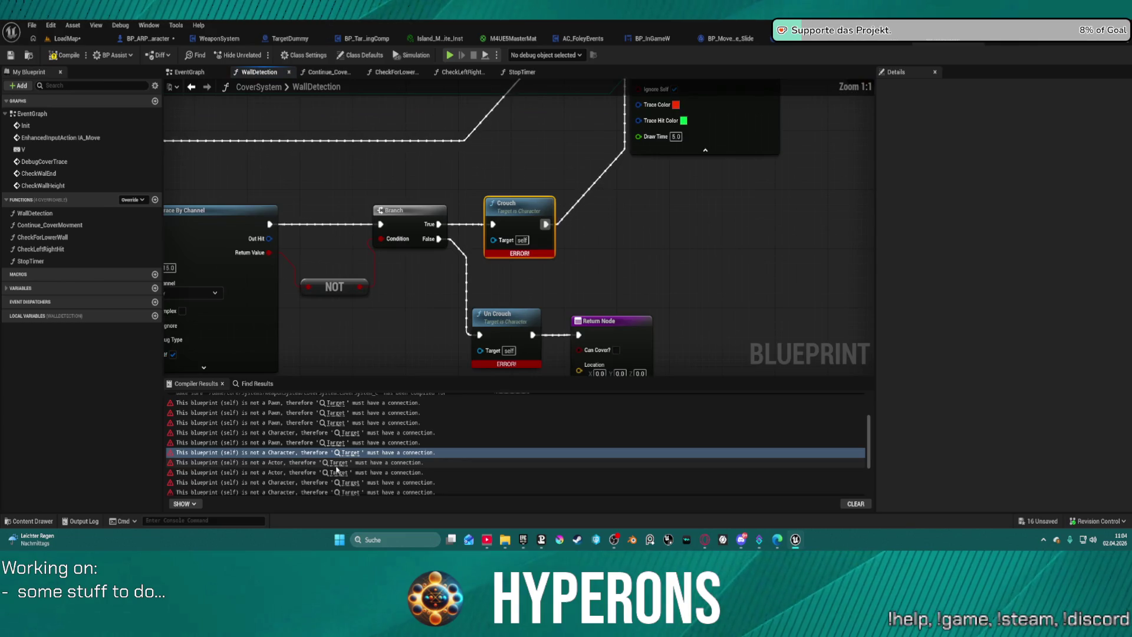
left_click(339, 472)
left_click(339, 476)
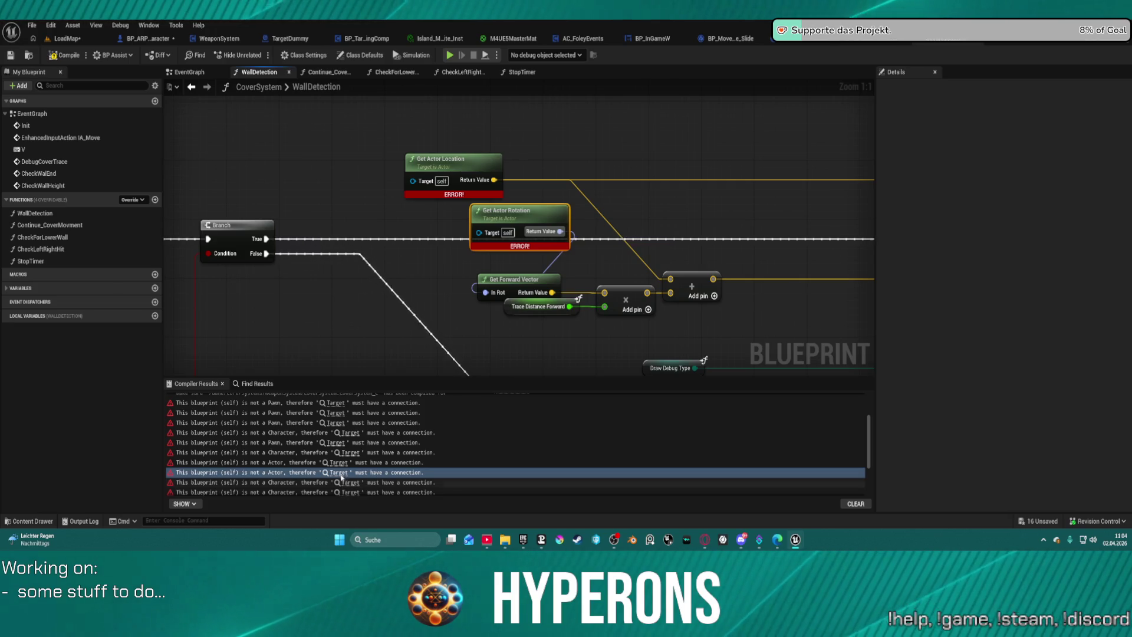
Wire a new Get Owner node into Get Actor Location and Rotation Targets, then refresh both nodes
left_click_drag(411, 184, 298, 150)
type("get wo")
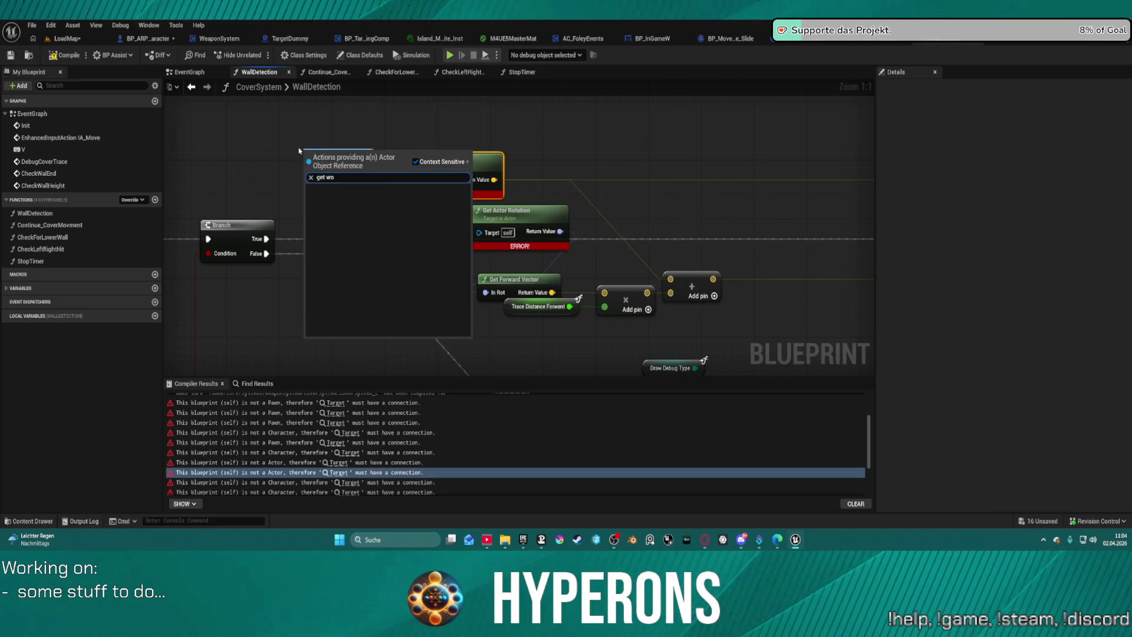
key("BackSpace")
key("BackSpace")
key("BackSpace")
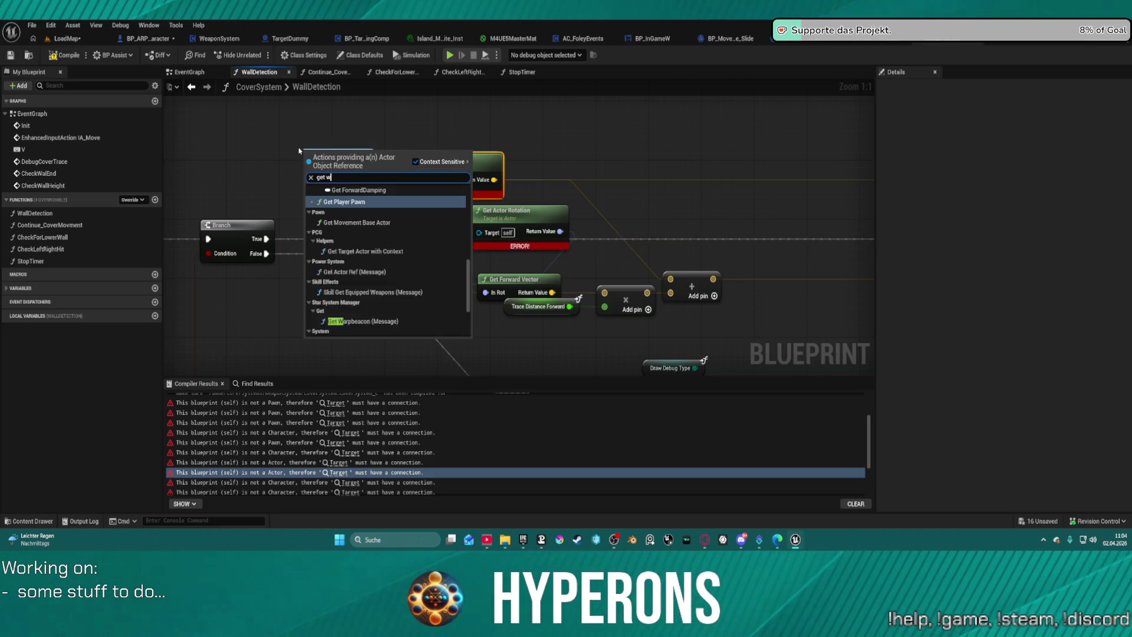
type("owne")
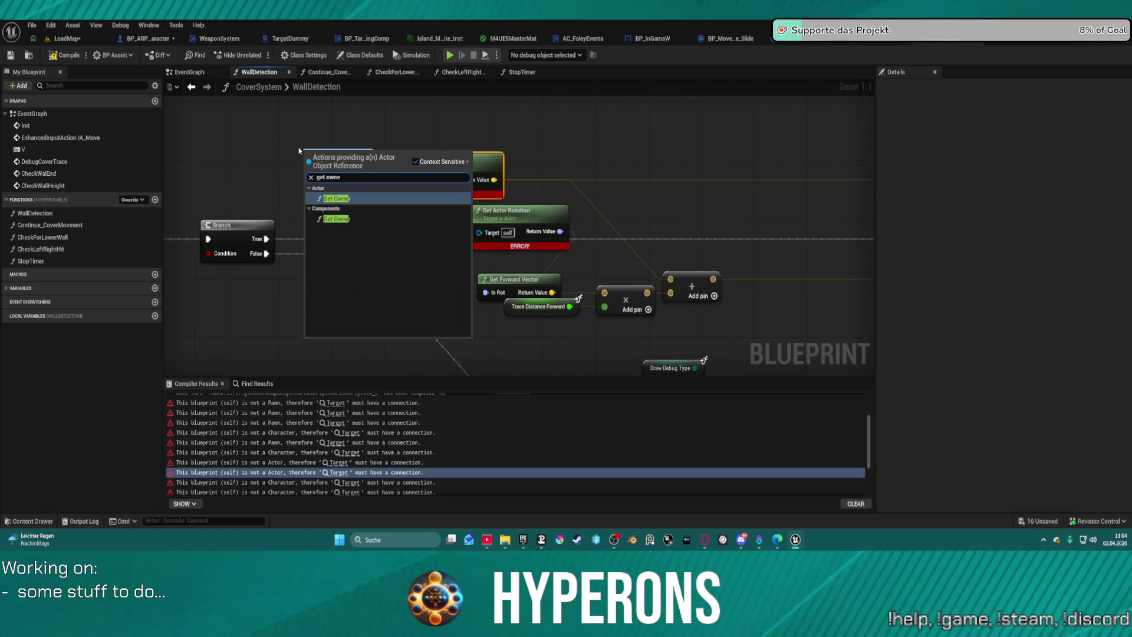
key("Return")
left_click_drag(388, 172, 477, 233)
left_click_drag(378, 152, 338, 152)
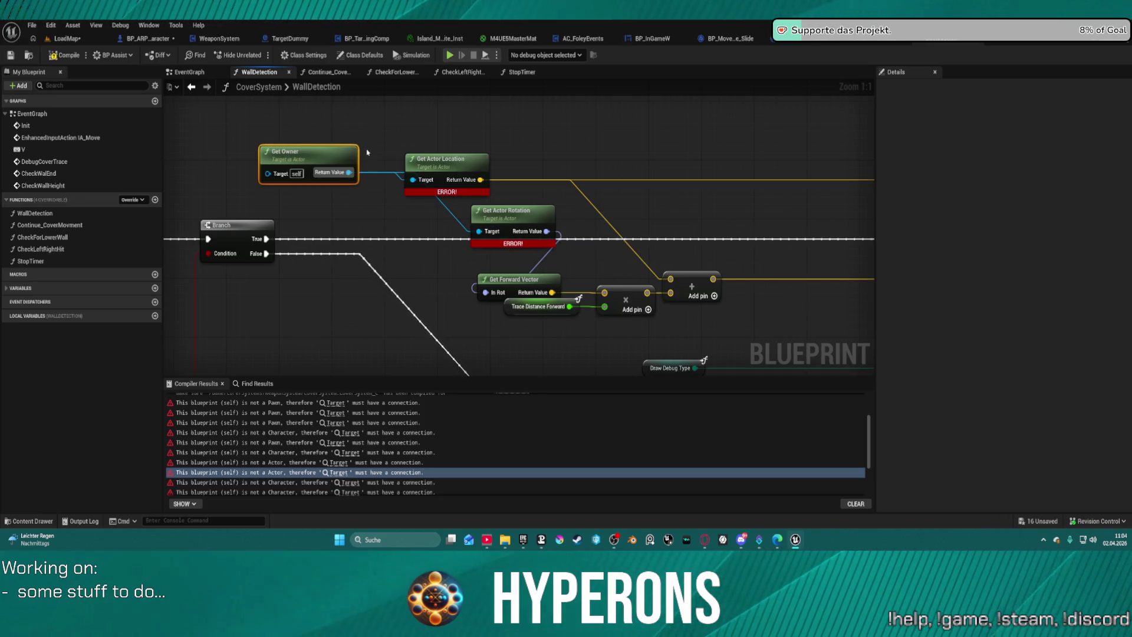
left_click_drag(395, 131, 490, 231)
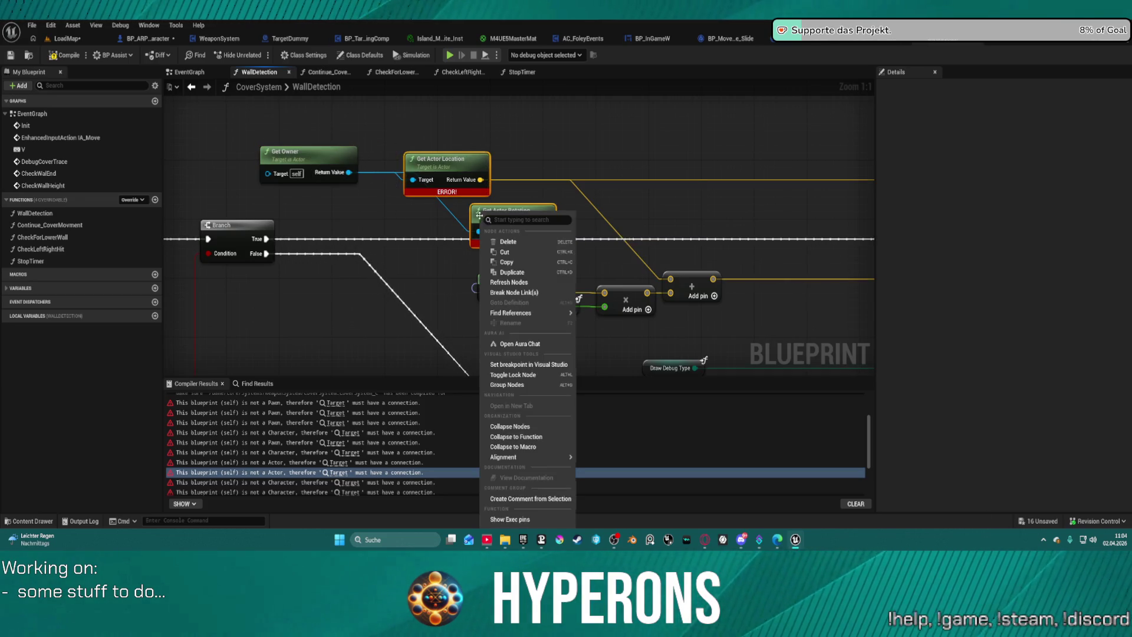
right_click(481, 213)
left_click(513, 283)
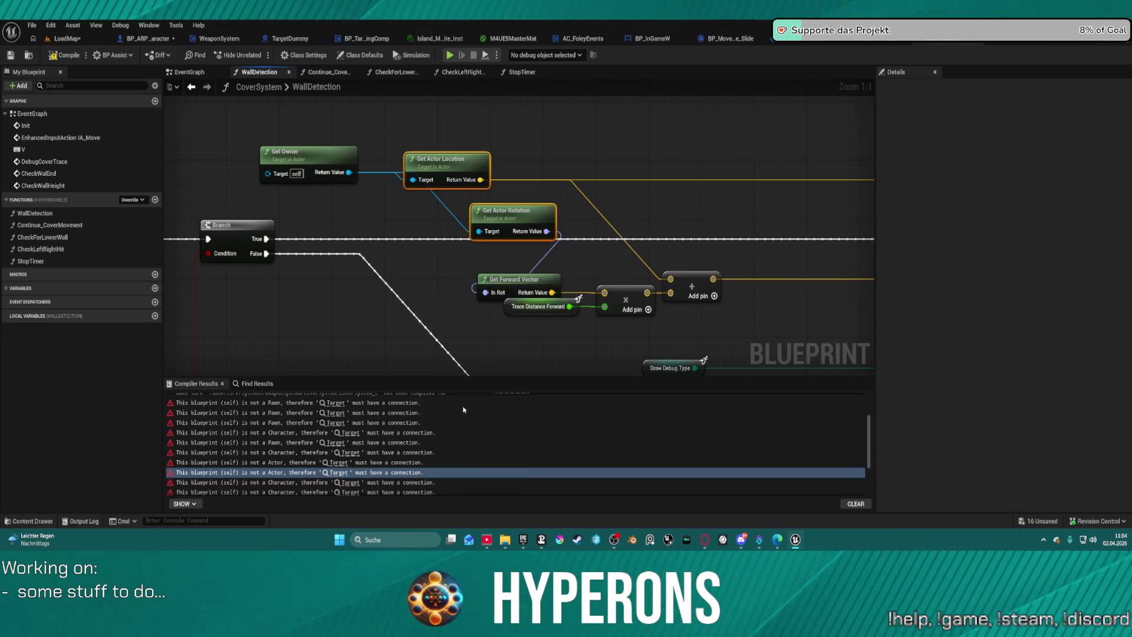
Review the remaining Un Crouch, Hit and Motion Warping errors, then return to the EventGraph
left_click(349, 482)
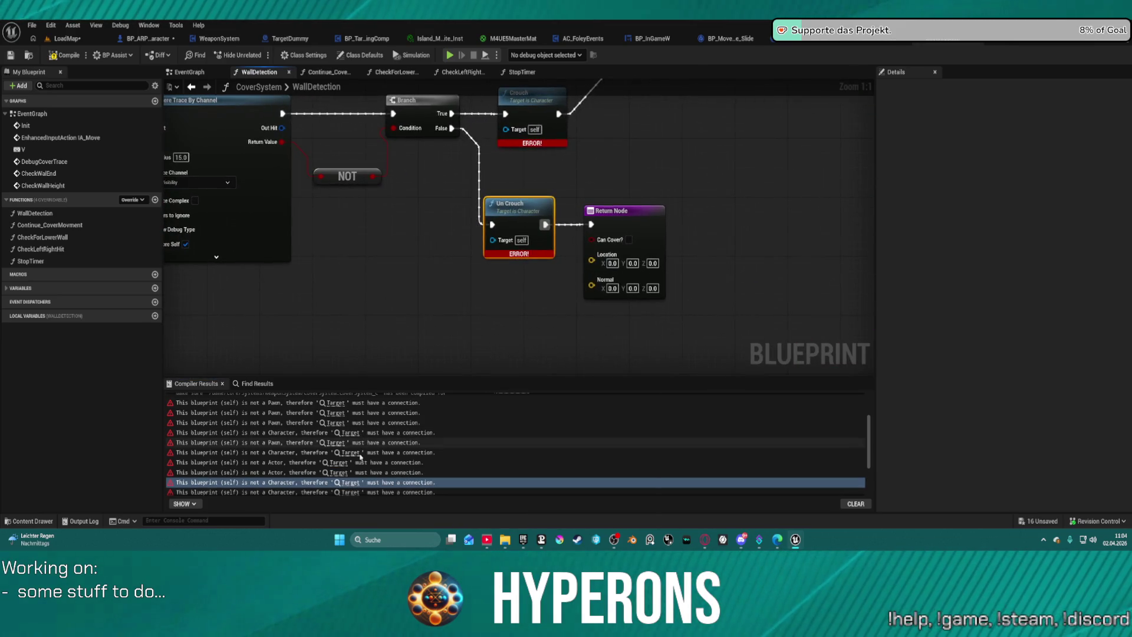
left_click(354, 492)
scroll(365, 448, "down", 3)
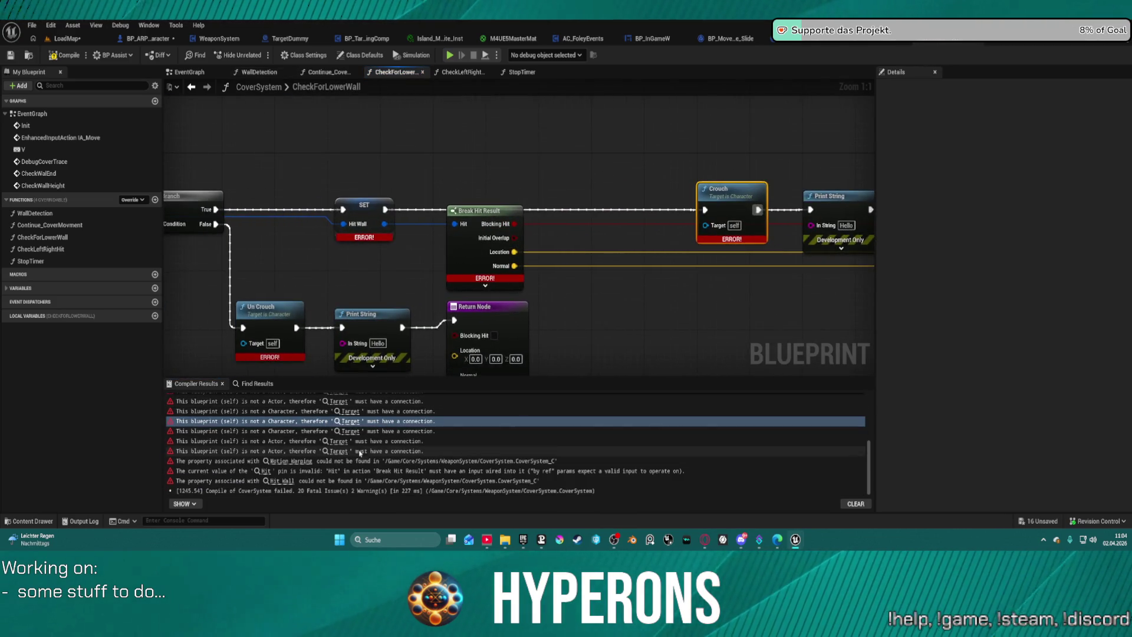
left_click(345, 471)
left_click(292, 461)
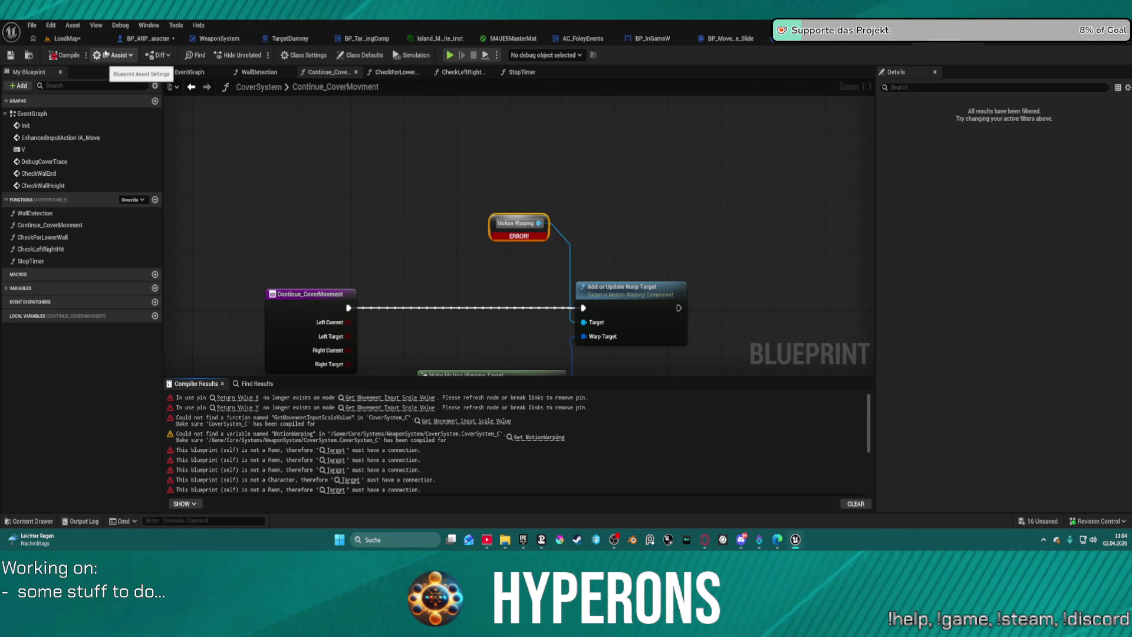
scroll(409, 171, "down", 10)
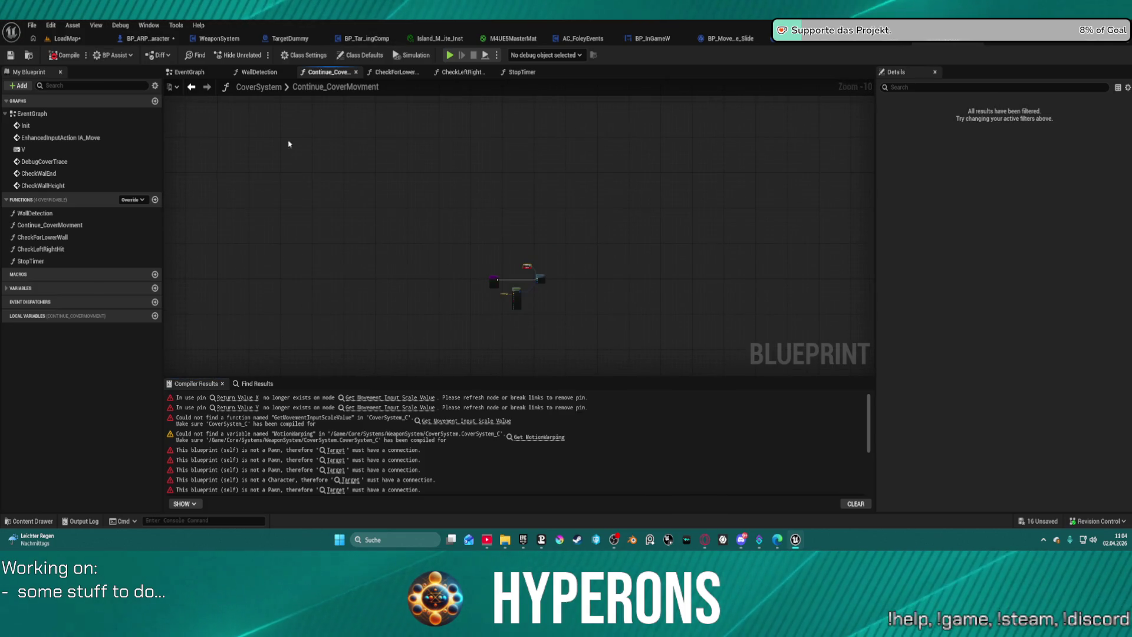
scroll(455, 248, "down", 2)
left_click(394, 72)
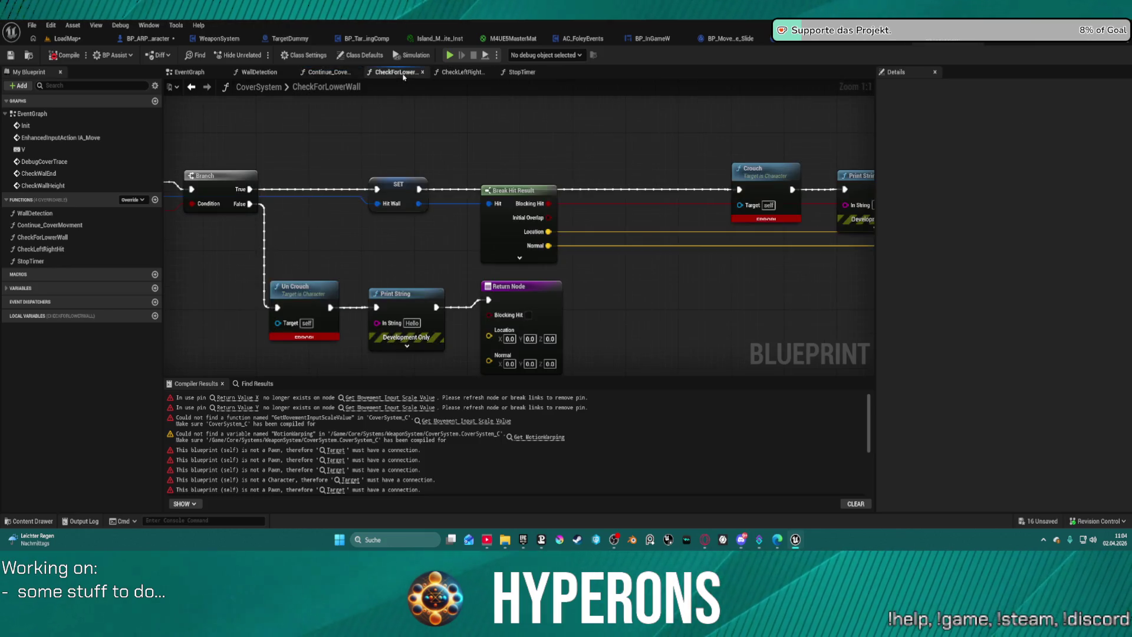
scroll(328, 157, "down", 12)
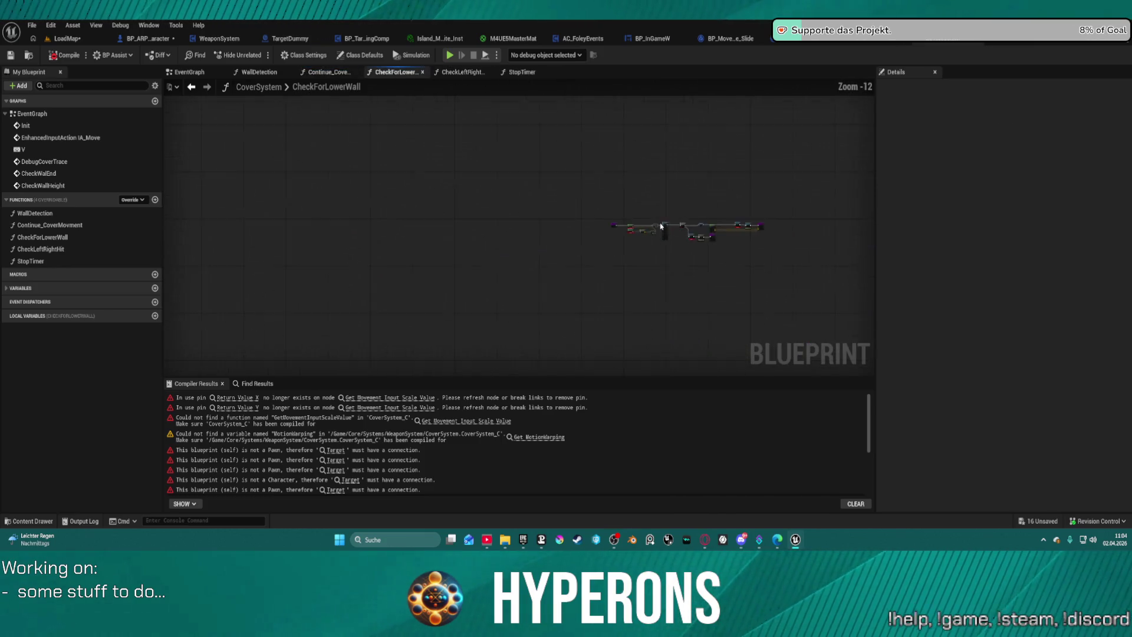
left_click(189, 72)
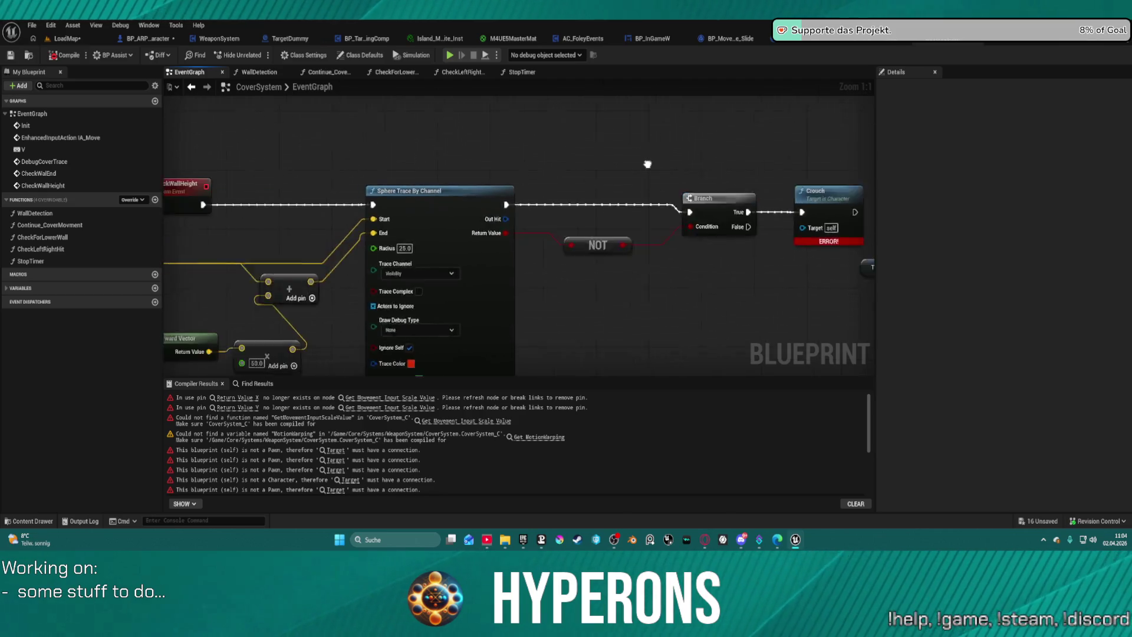
Find and frame the Init event node in the EventGraph
scroll(672, 180, "down", 3)
scroll(687, 238, "down", 1)
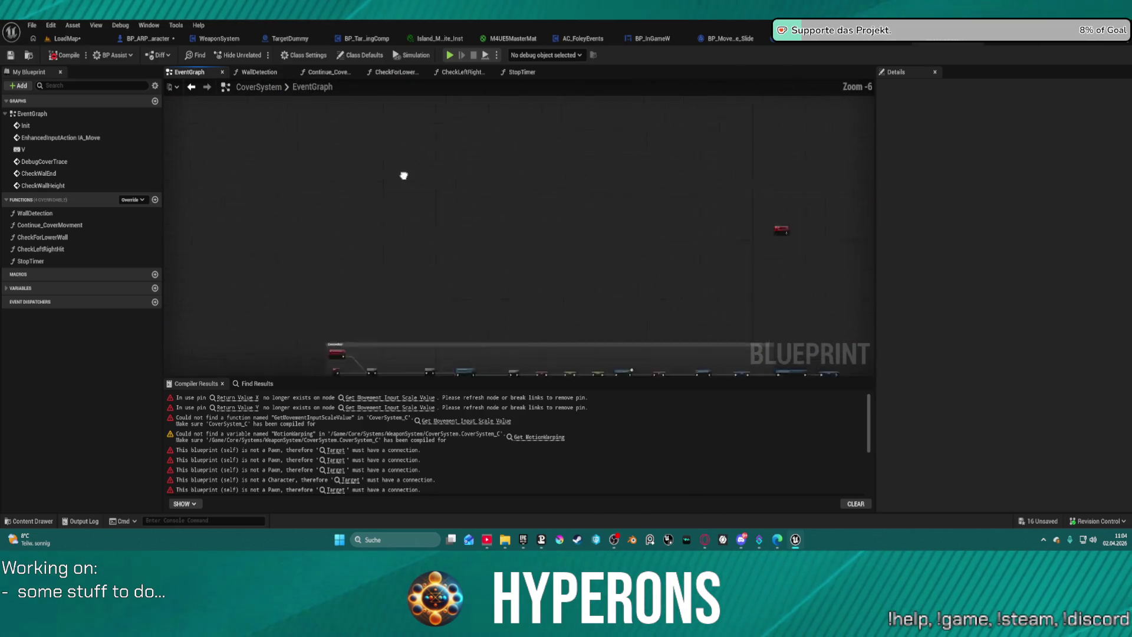
mouse_move(404, 174)
left_mouse_down()
mouse_move(251, 88)
mouse_move(260, 104)
left_mouse_up()
left_click_drag(637, 158, 229, 179)
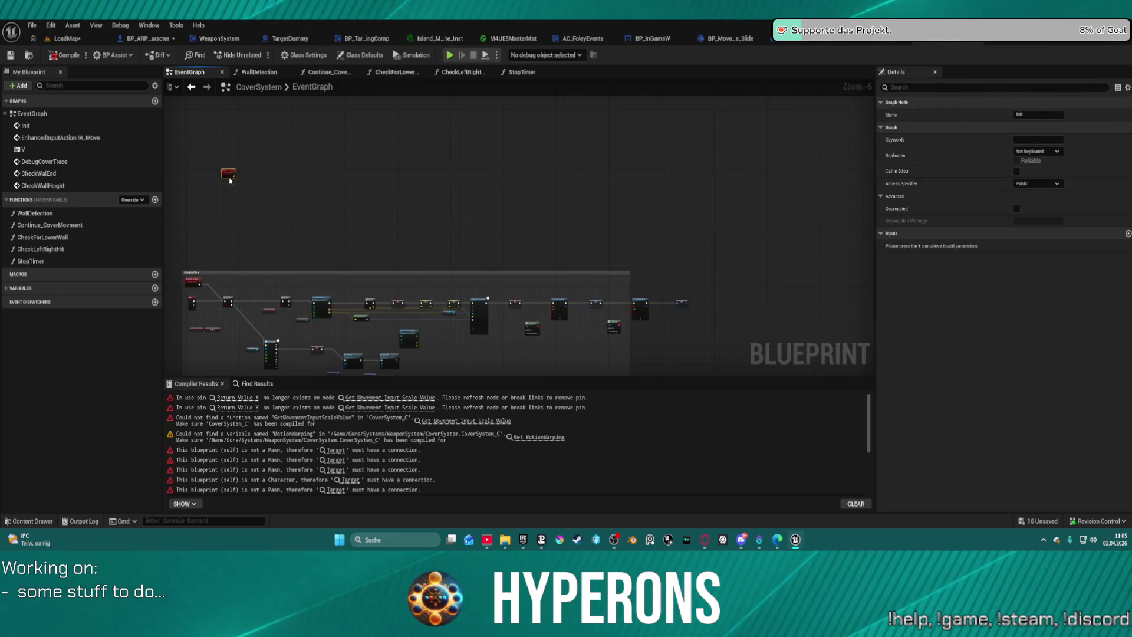
key("f")
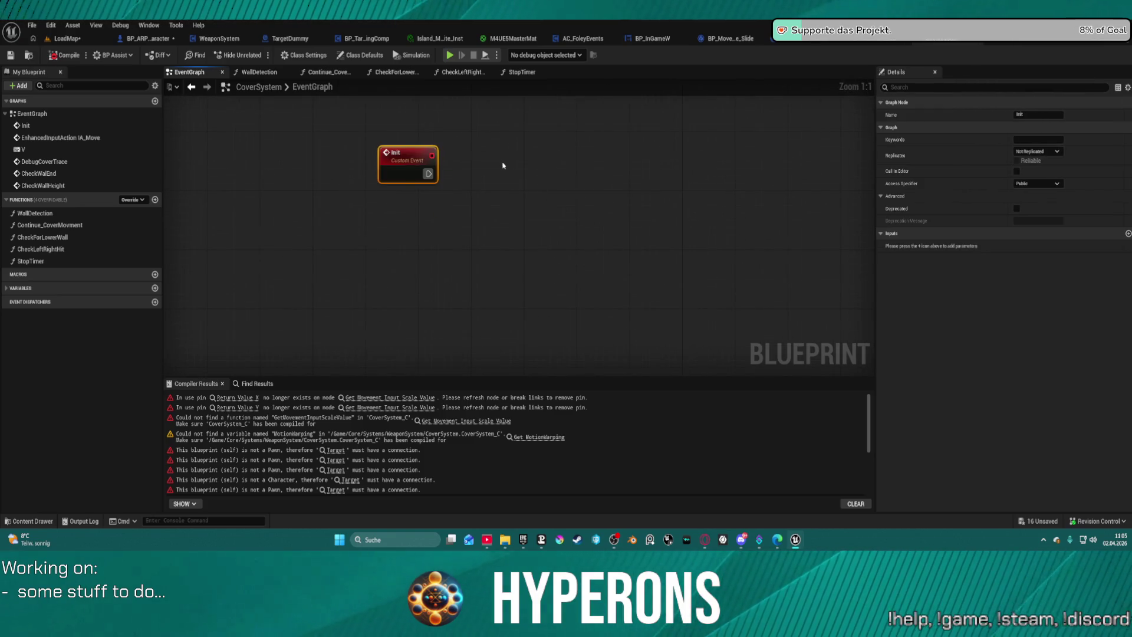
left_click_drag(416, 190, 318, 184)
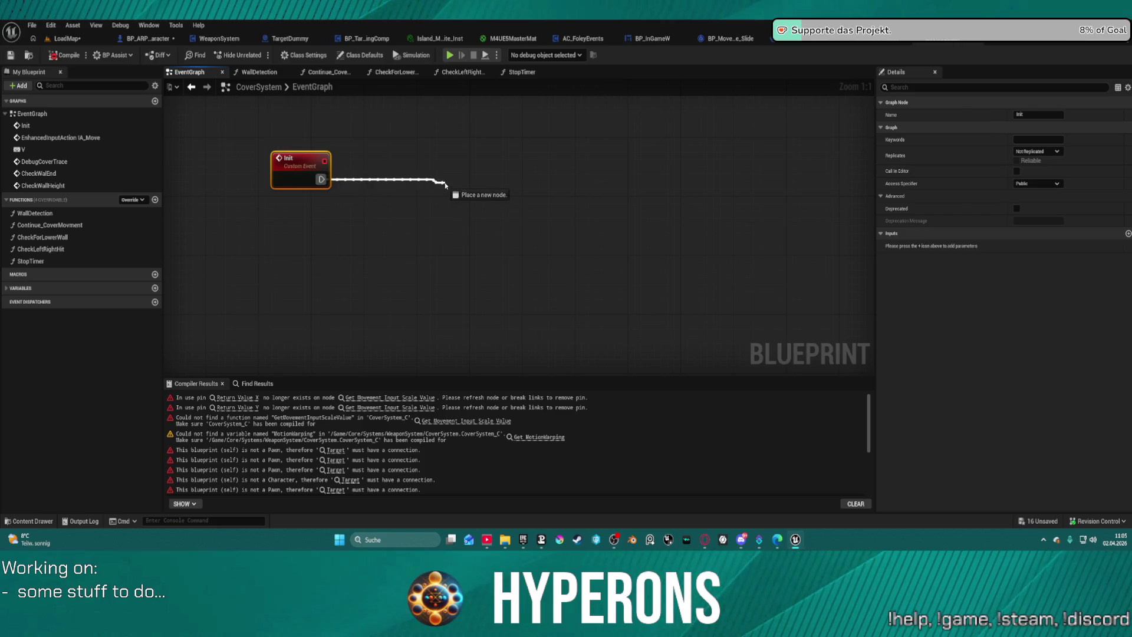
left_click_drag(445, 185, 379, 178)
type("get o")
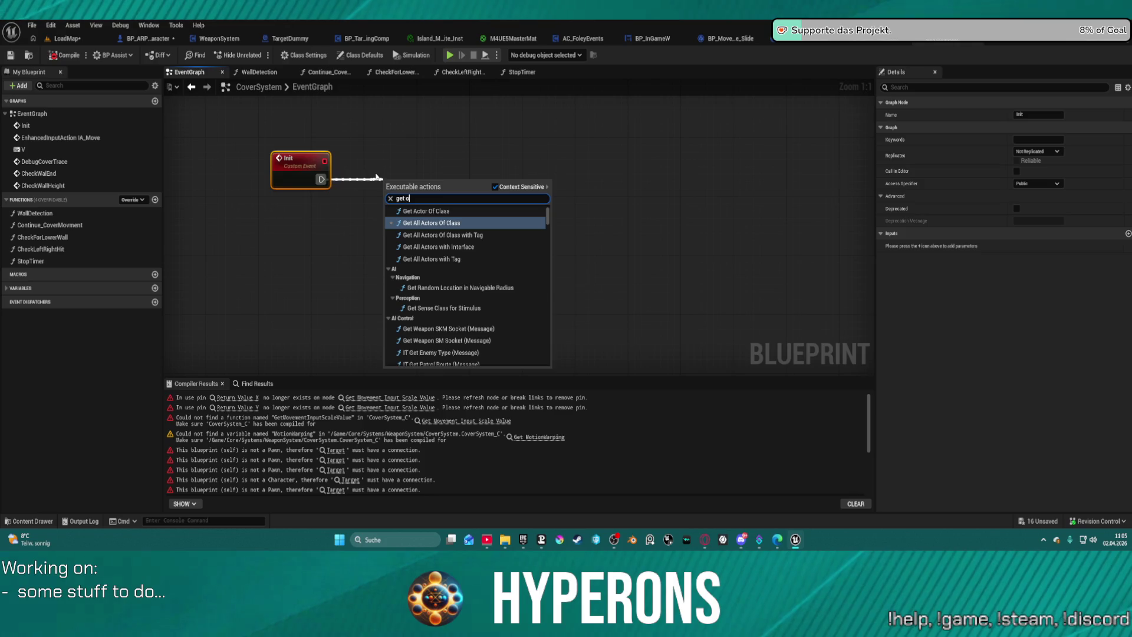
key("BackSpace")
key("BackSpace")
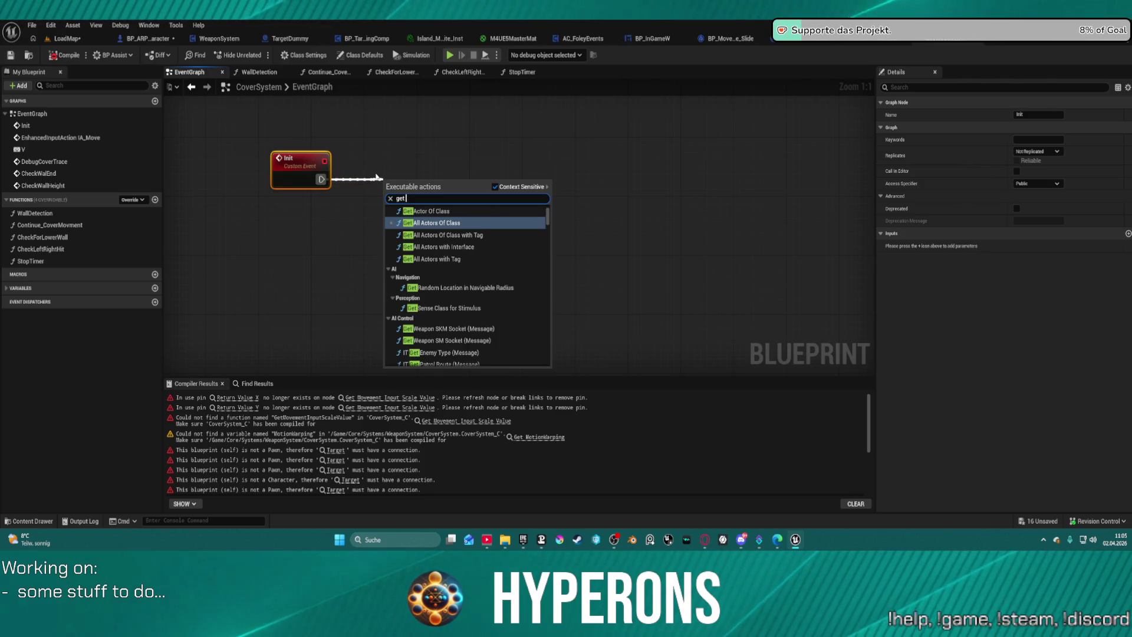
key("BackSpace")
key("BackSpace")
key("BackSpace")
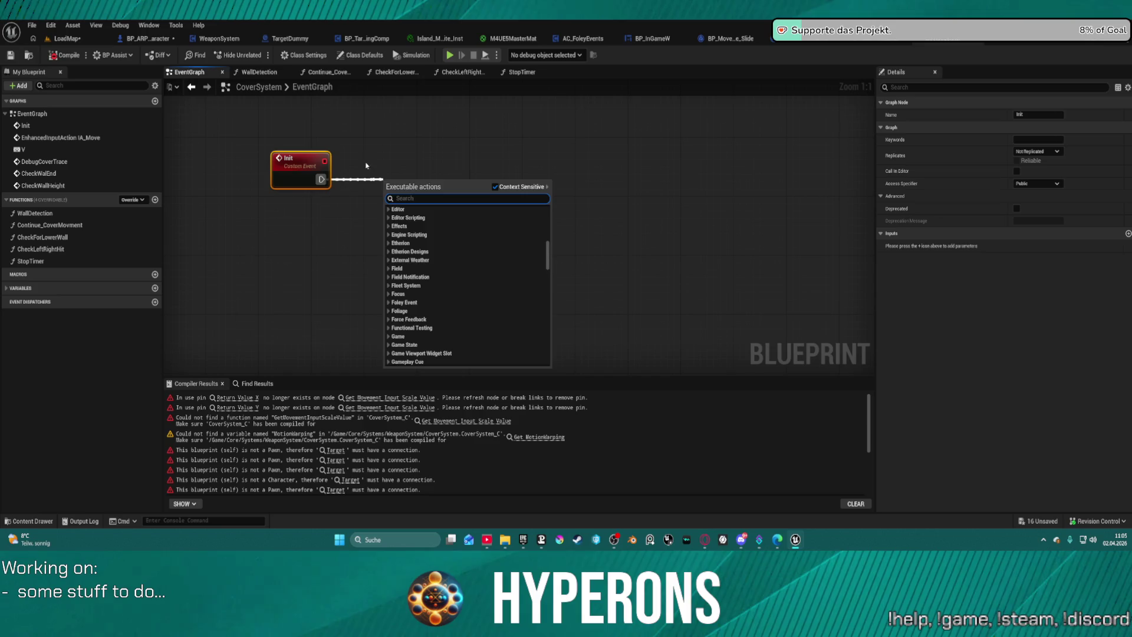
key("Escape")
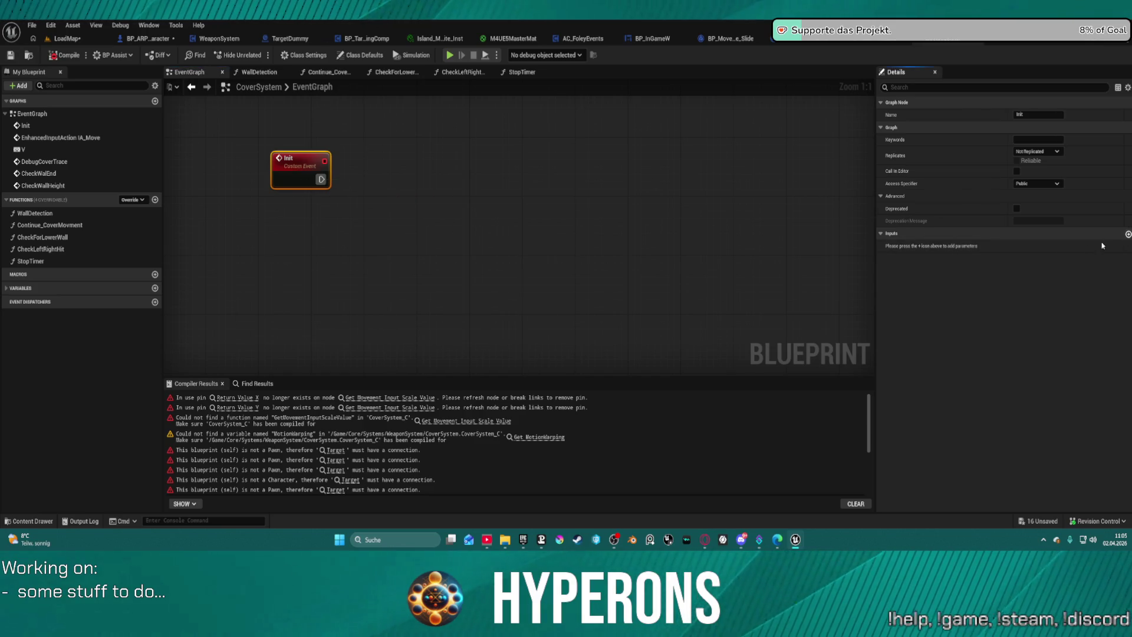
Add a Character input of type BP ARPG Character reference to the Init event
left_click(1128, 234)
left_click(1022, 247)
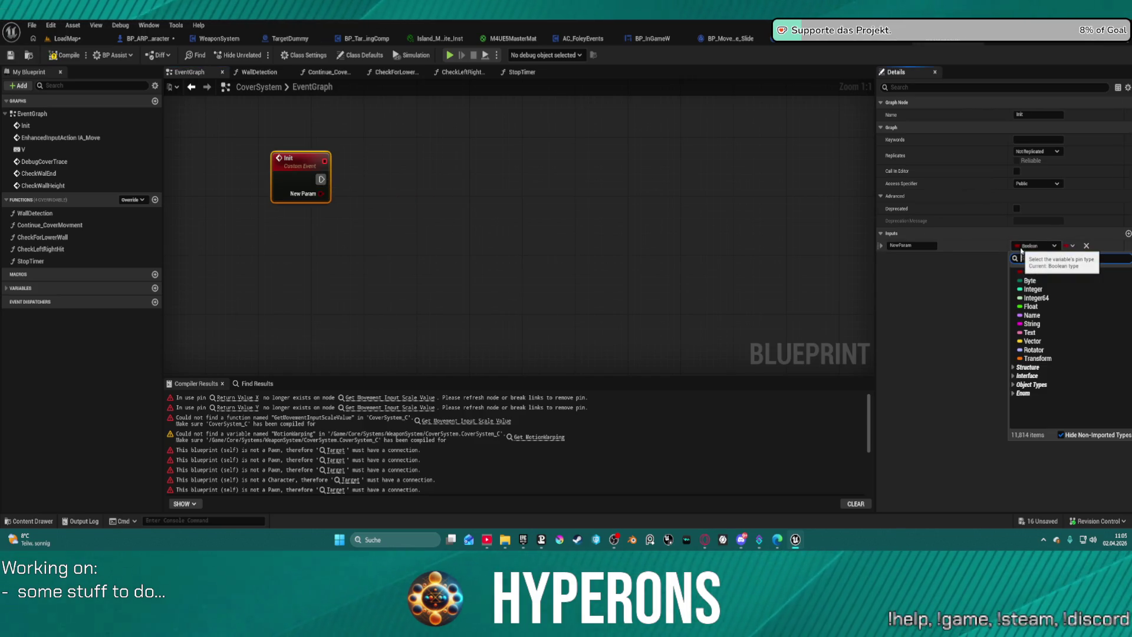
type("arp")
type("g")
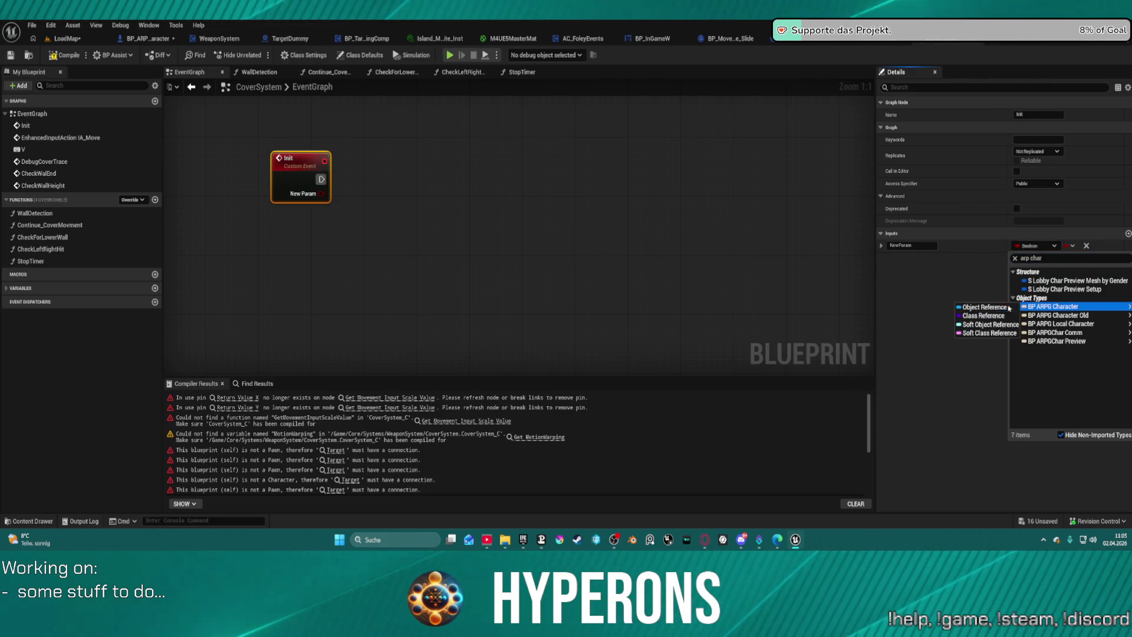
left_click(991, 307)
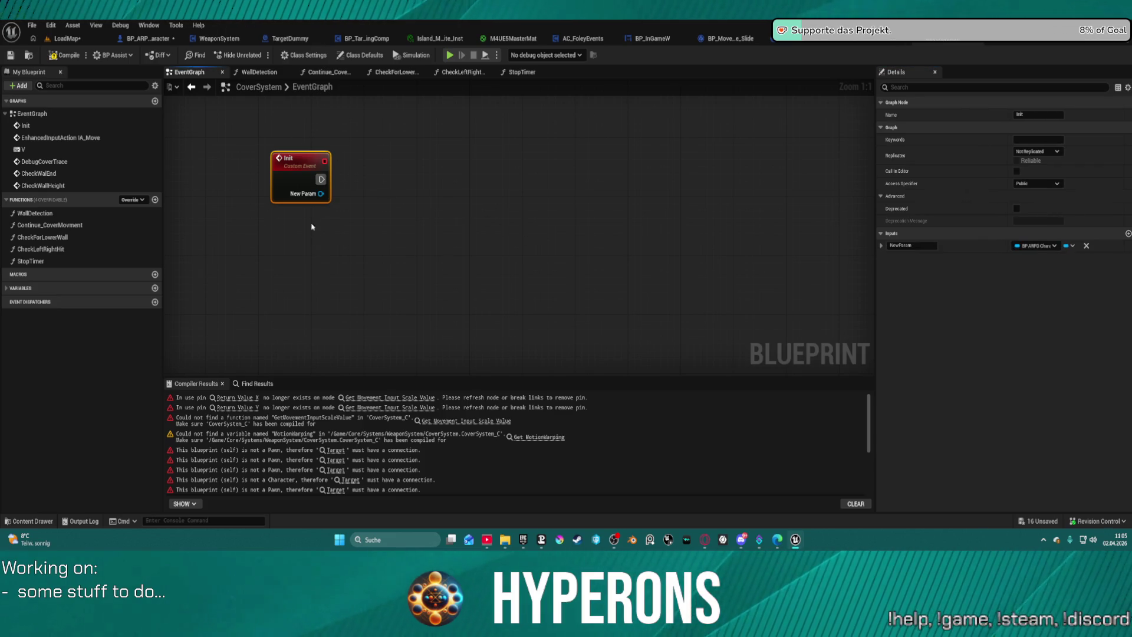
left_click(902, 245)
type("Character")
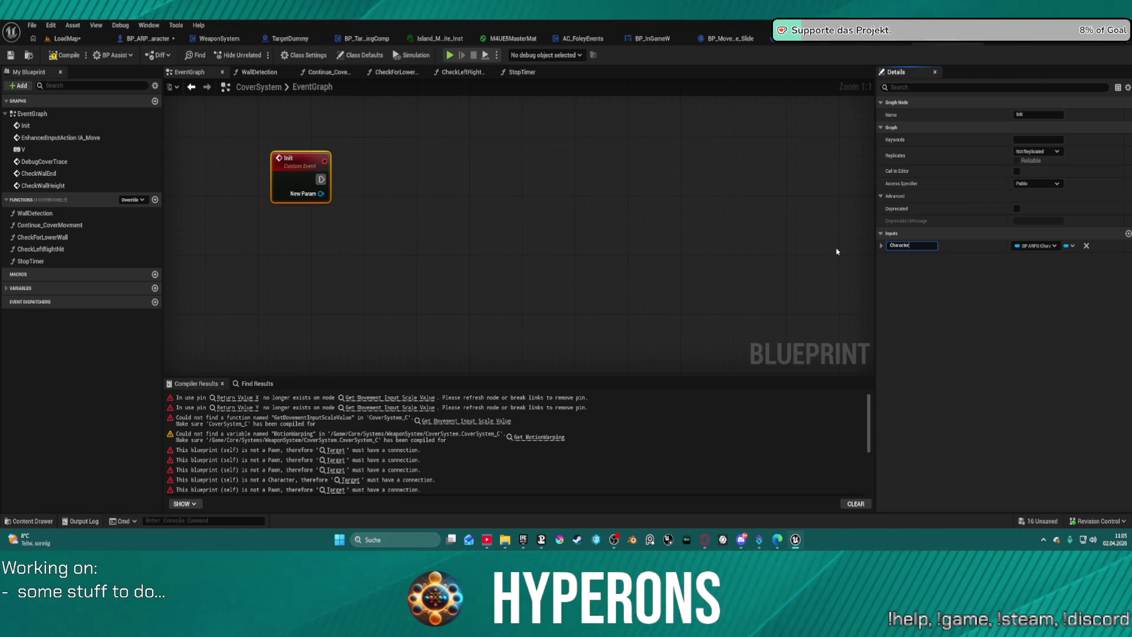
Promote Init's Character pin to a new Character variable and position the SET node
right_click(320, 198)
left_click(354, 228)
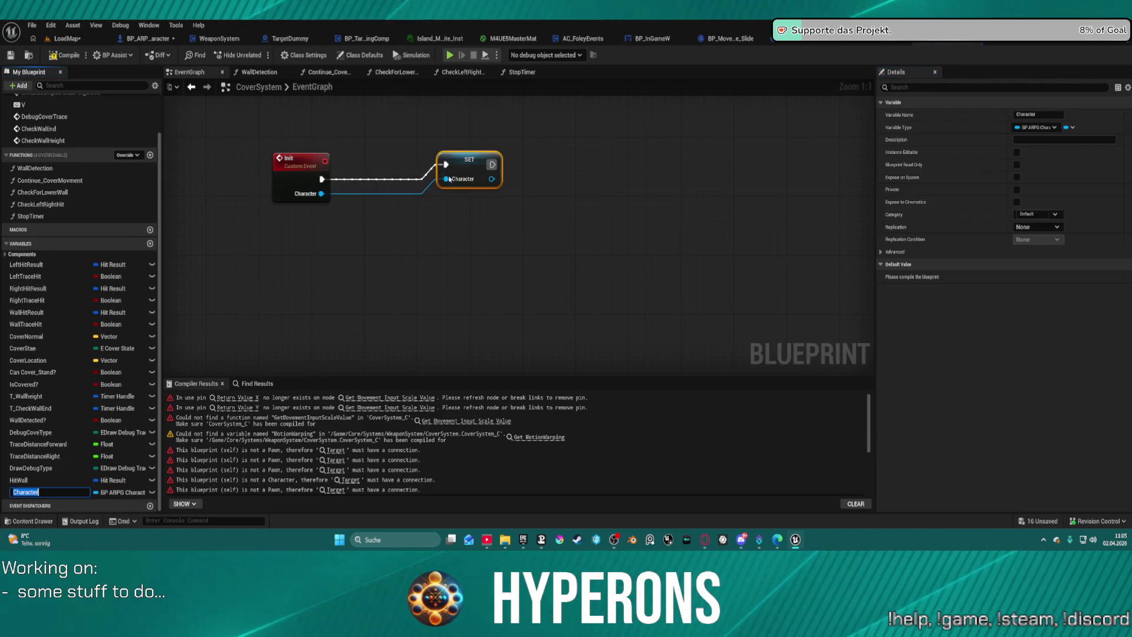
left_click_drag(468, 172, 455, 187)
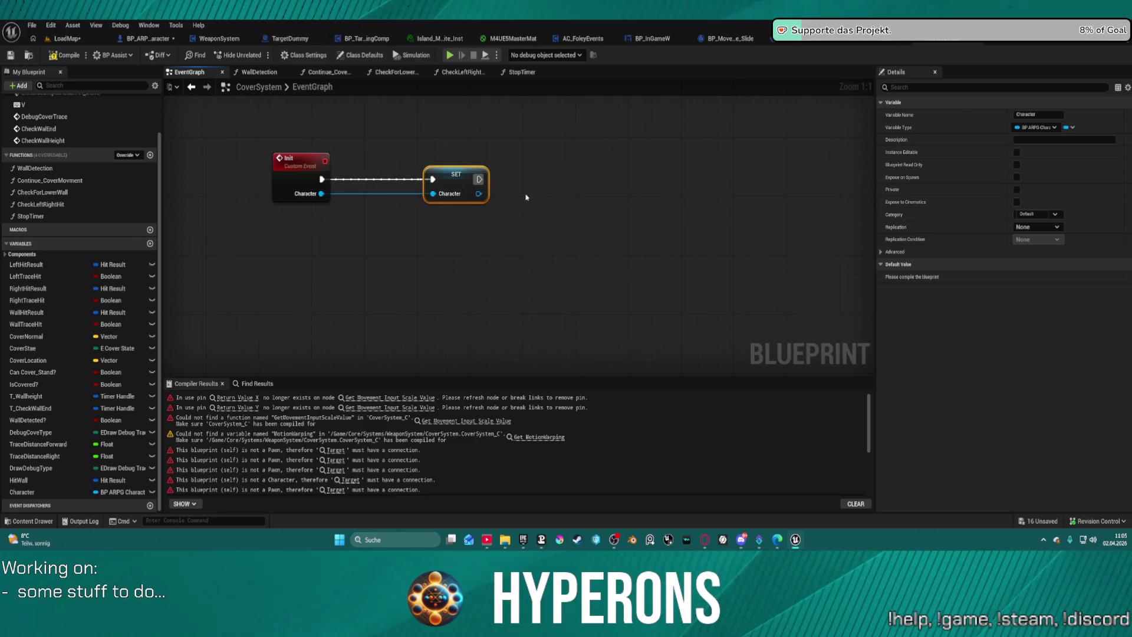
left_click_drag(482, 199, 577, 195)
Store the character's Get Character Mover output in a new Character Mover variable after SET Character
type("get mo")
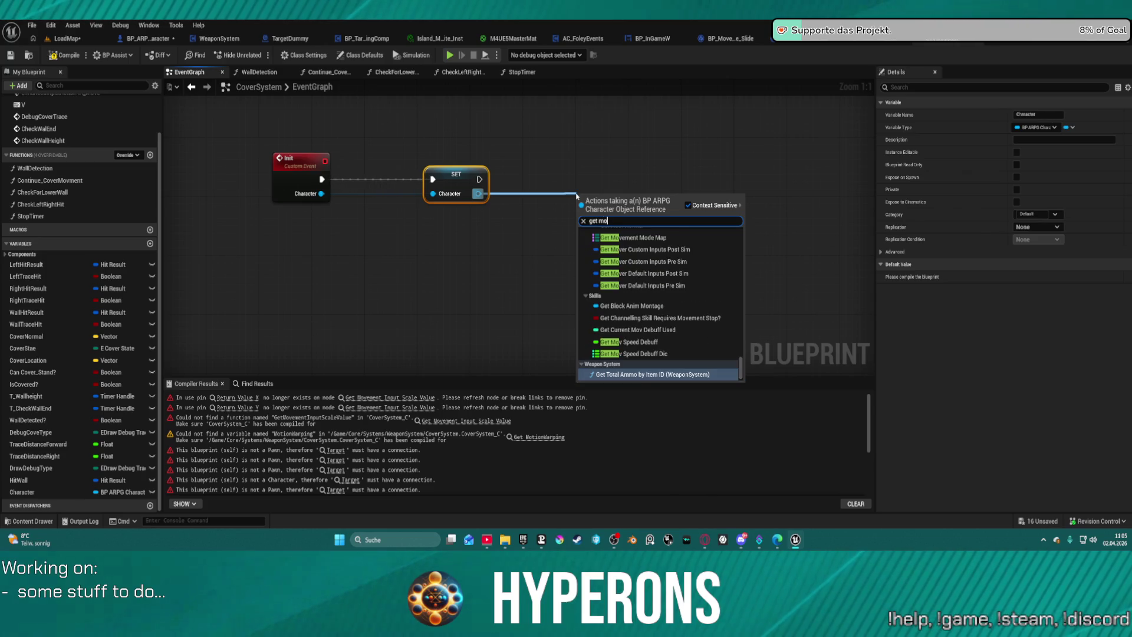
type("ver")
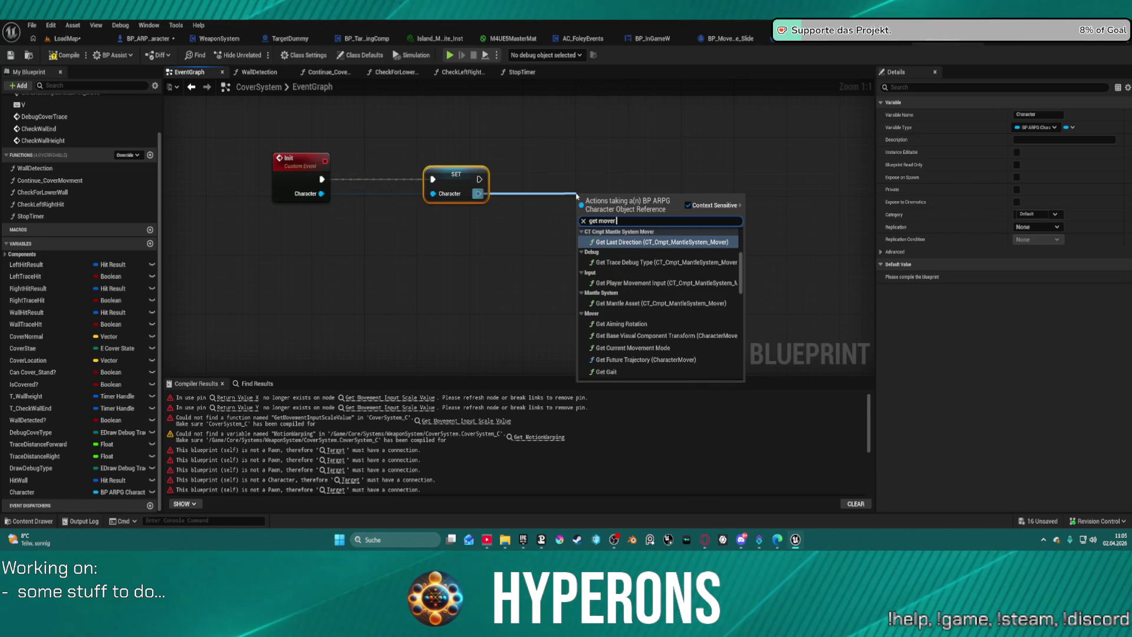
type(" chara")
key("Return")
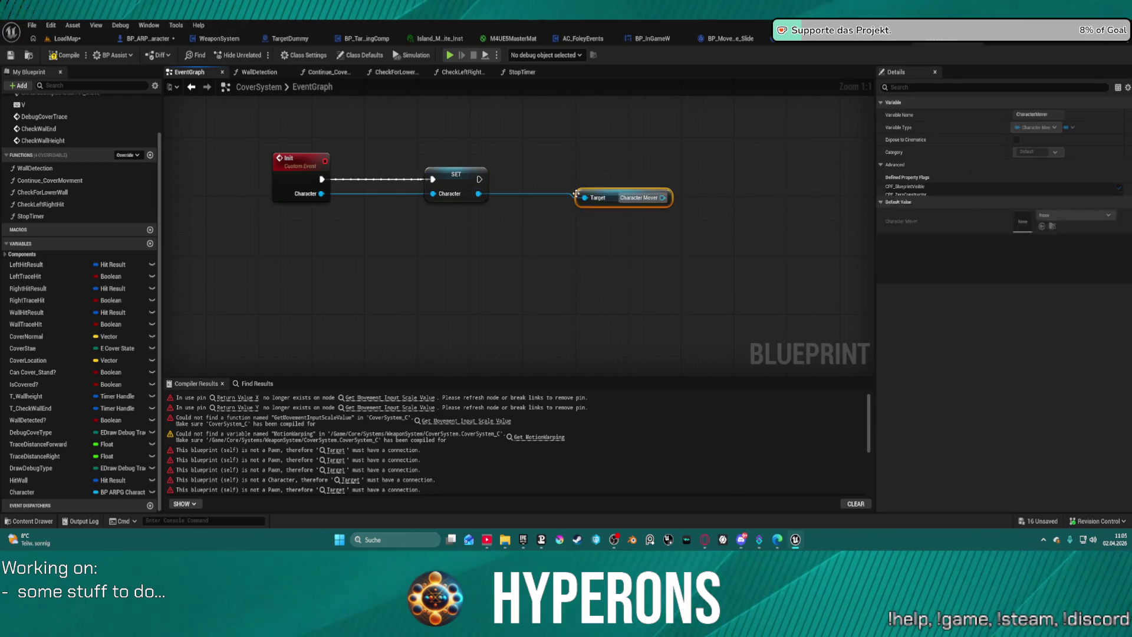
left_click_drag(613, 195, 462, 233)
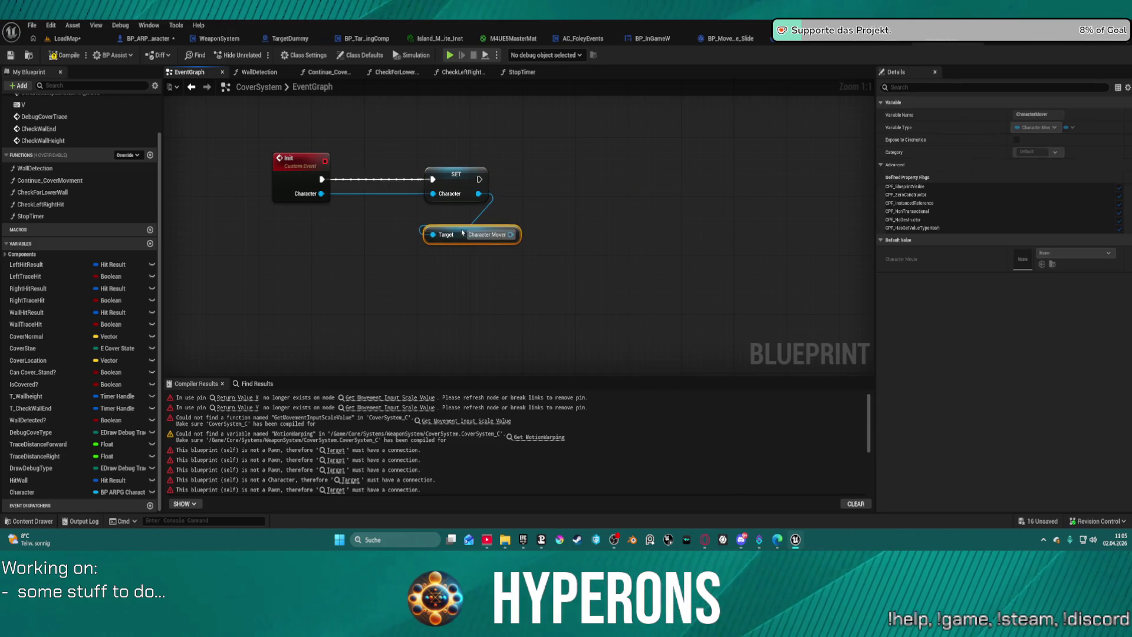
right_click(512, 235)
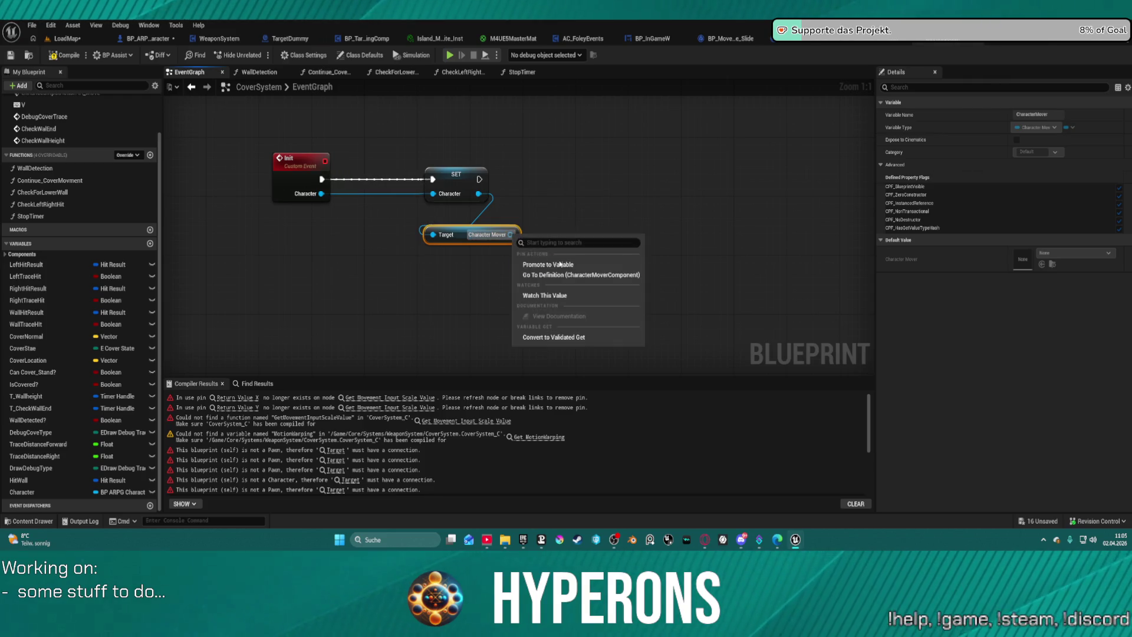
left_click(554, 264)
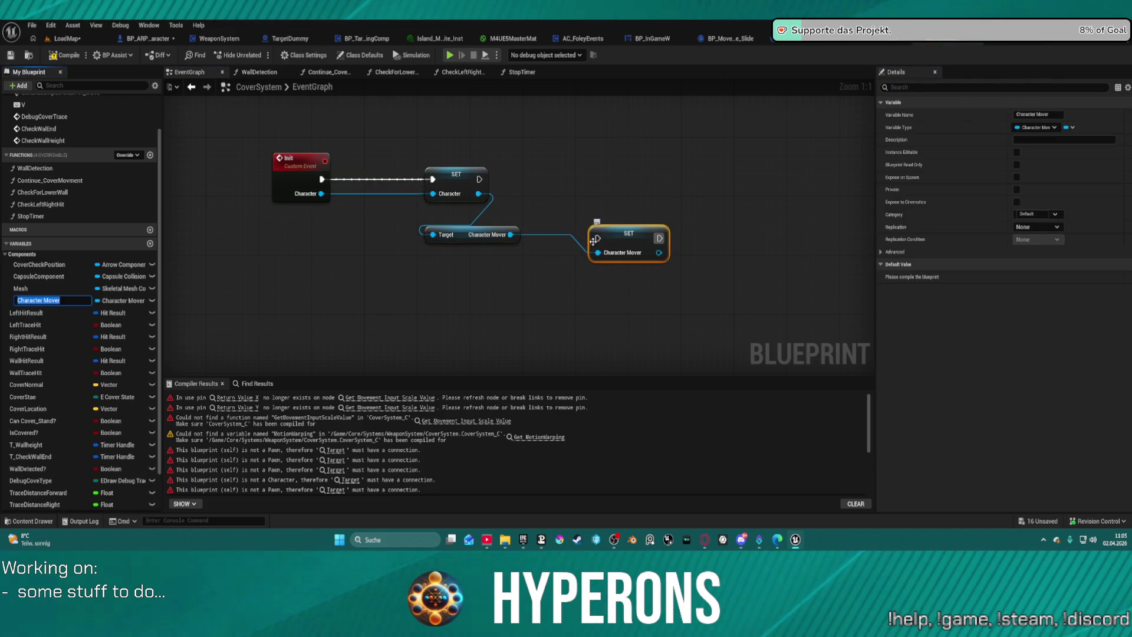
mouse_move(593, 240)
left_mouse_down()
mouse_move(507, 189)
mouse_move(507, 173)
mouse_move(479, 179)
mouse_move(619, 166)
left_mouse_up()
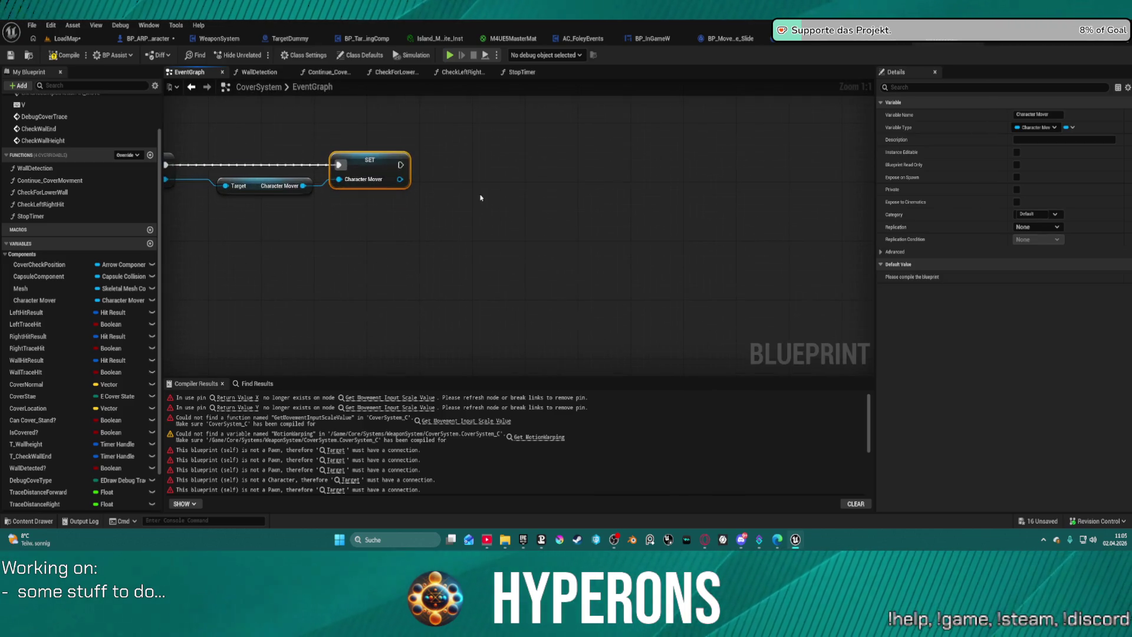
Promote the character's Motion Warping getter to a variable, chained after SET Character Mover
mouse_move(480, 198)
left_mouse_down()
mouse_move(639, 232)
mouse_move(685, 281)
left_mouse_up()
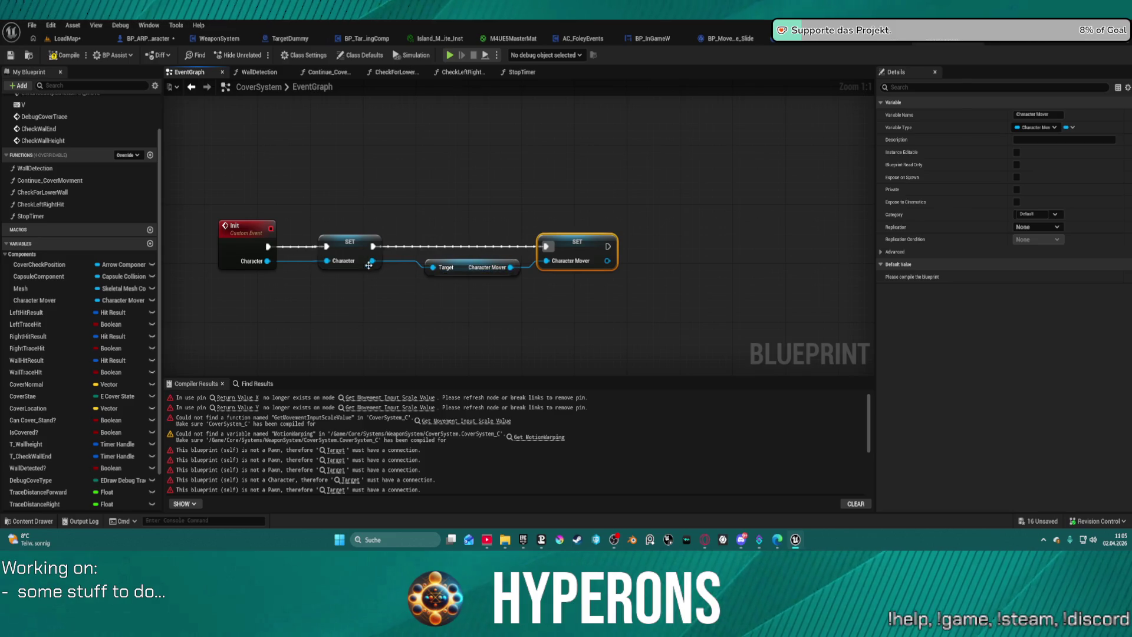
mouse_move(373, 260)
left_mouse_down()
mouse_move(435, 313)
mouse_move(533, 318)
left_mouse_up()
type("mo")
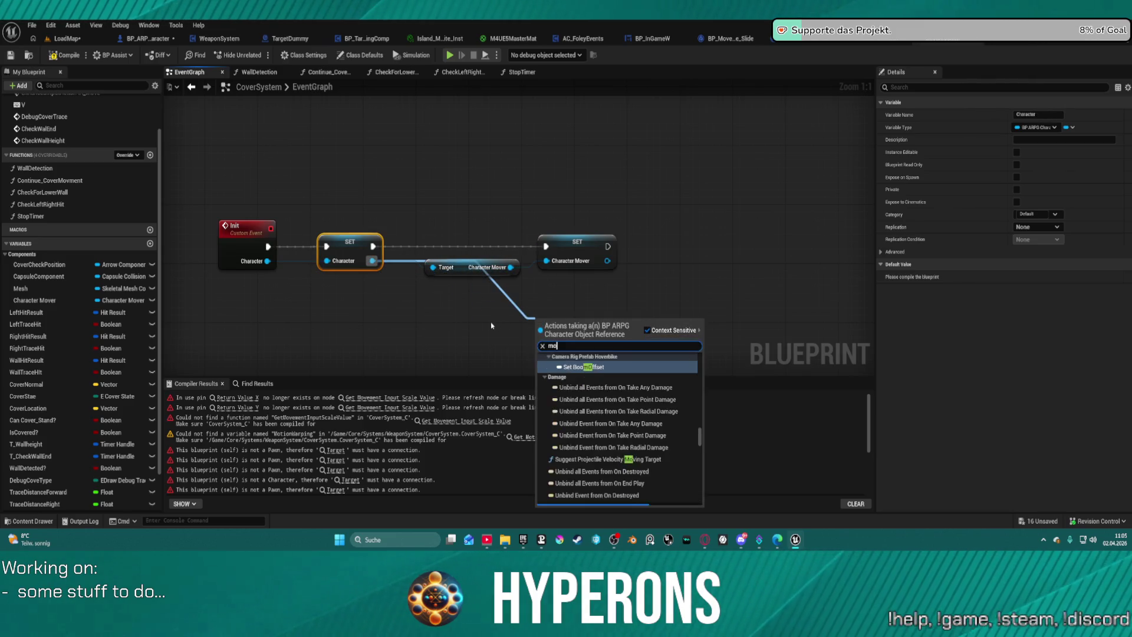
type("tion wa")
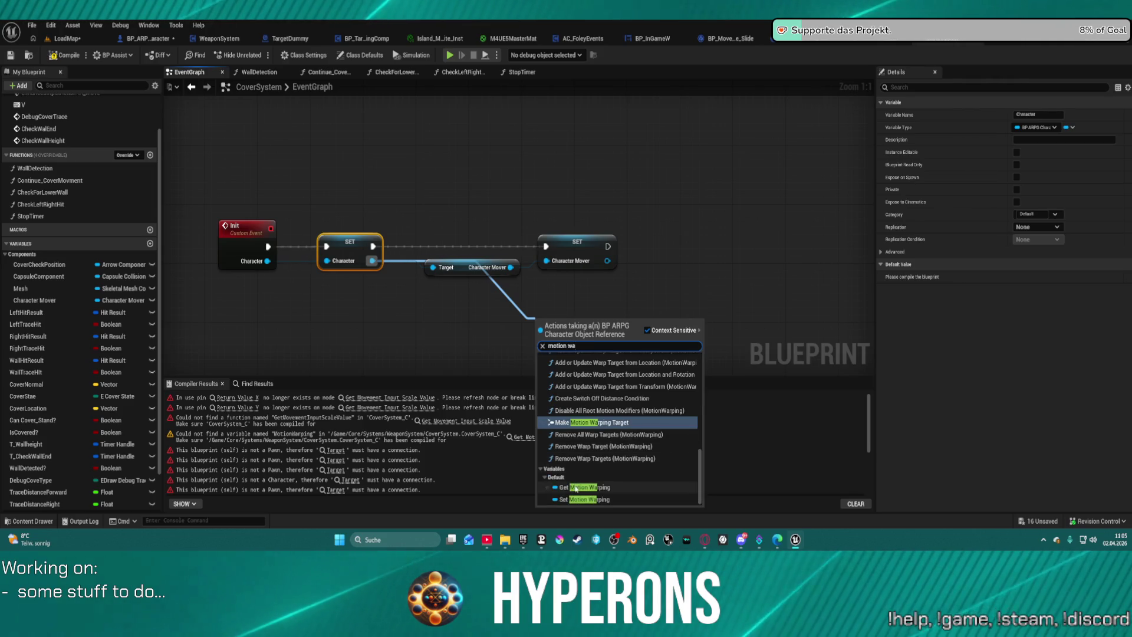
left_click(584, 487)
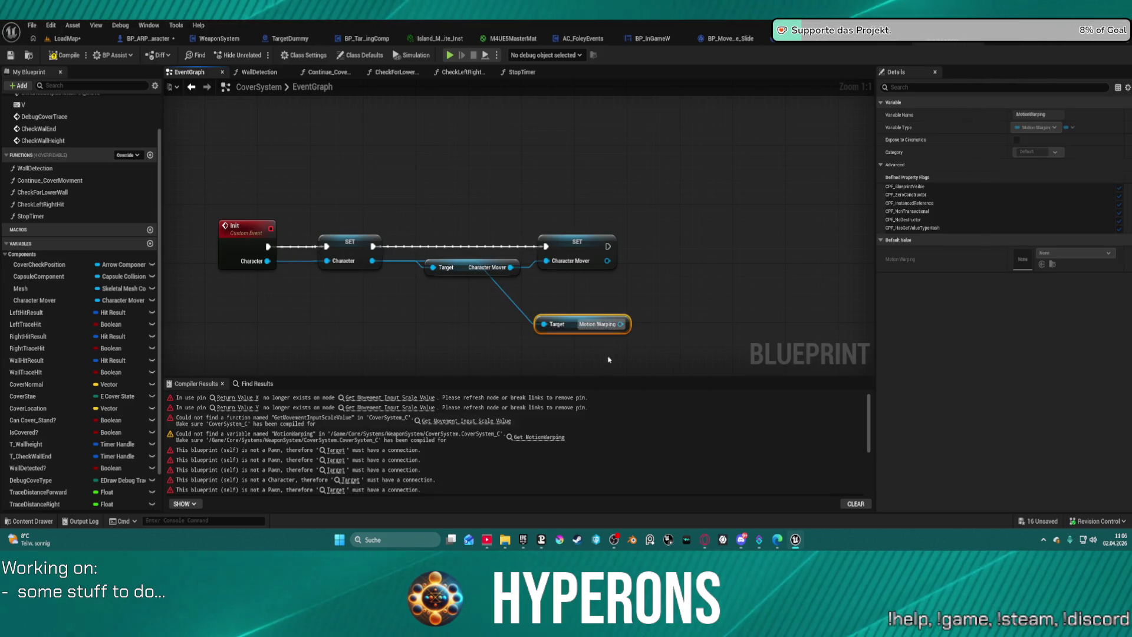
right_click(619, 325)
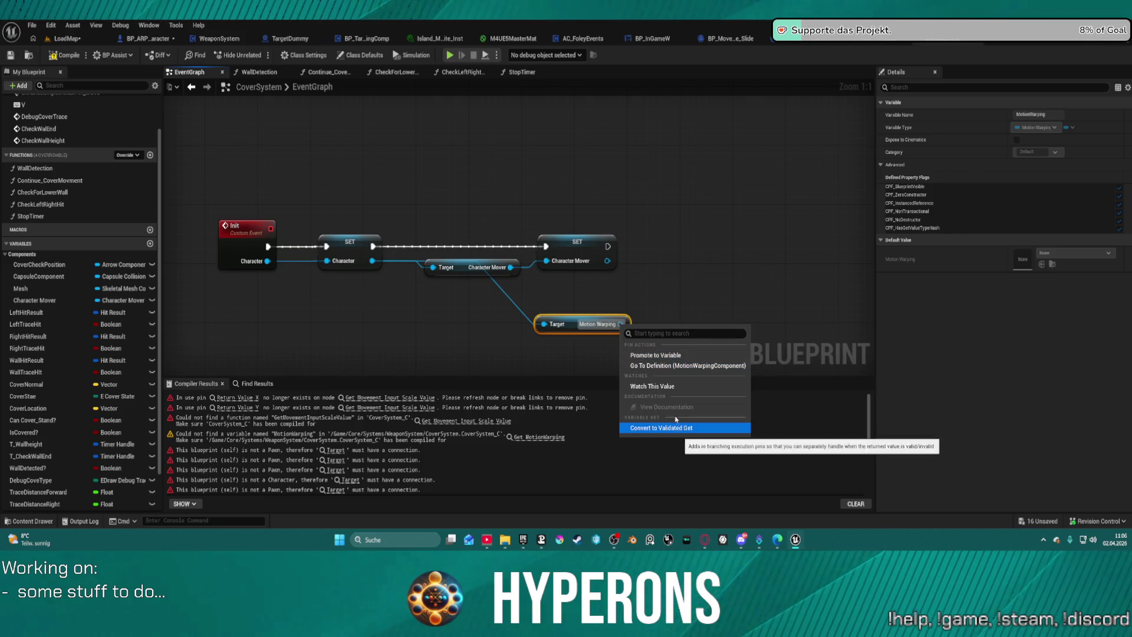
left_click(657, 355)
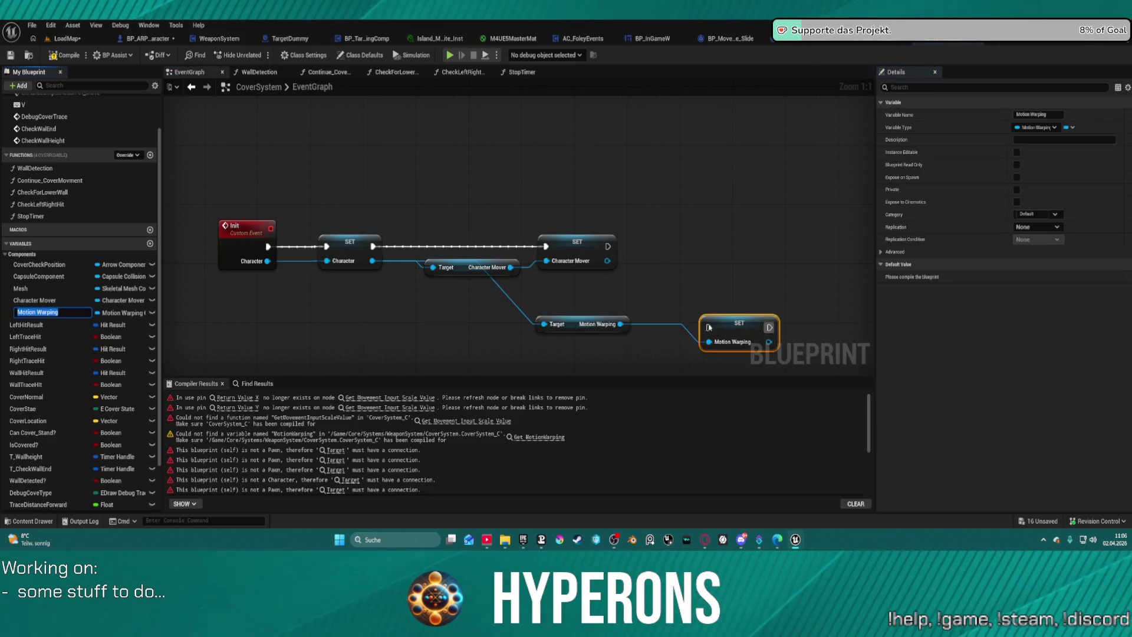
left_click_drag(607, 246, 701, 328)
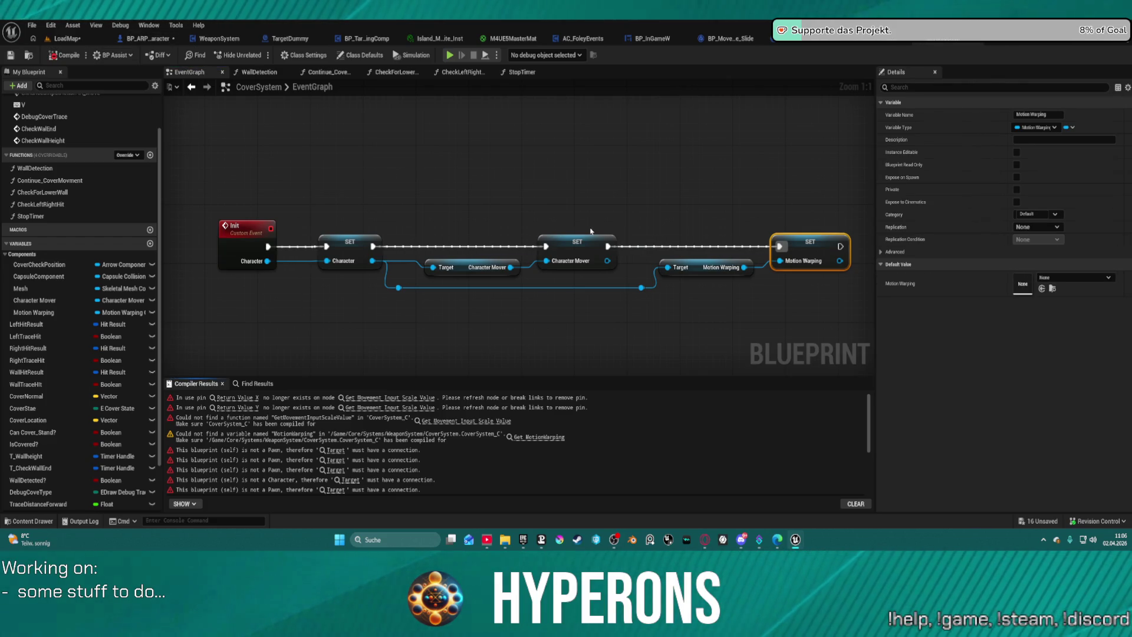
Zoom out, pan to the Movement Input comment, and select the IA_Move event node
scroll(591, 231, "down", 4)
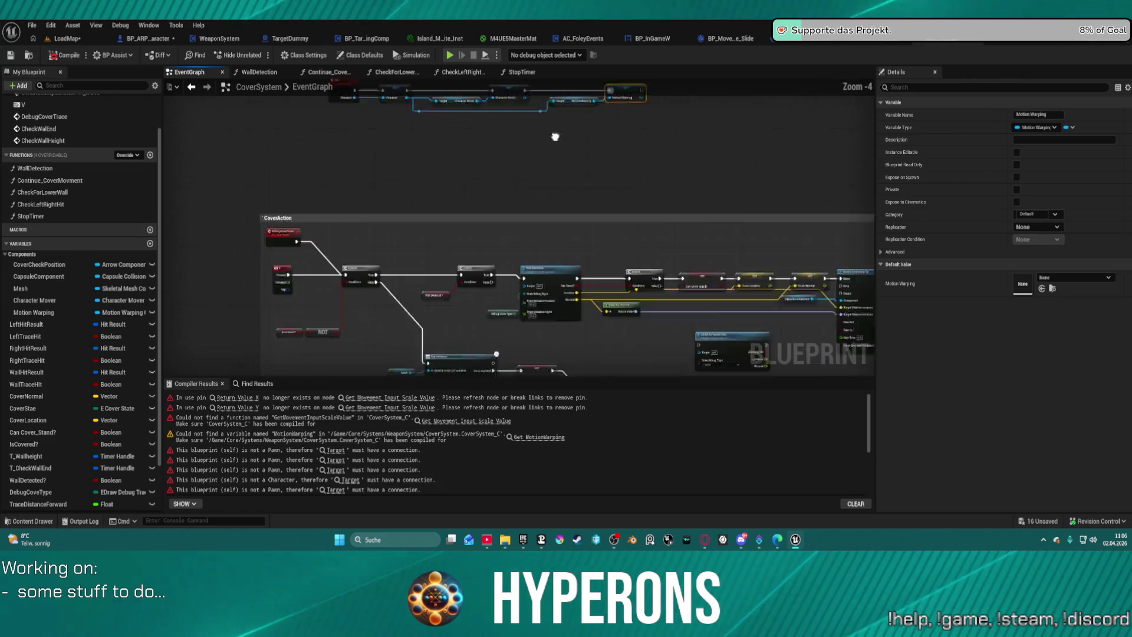
scroll(555, 137, "down", 2)
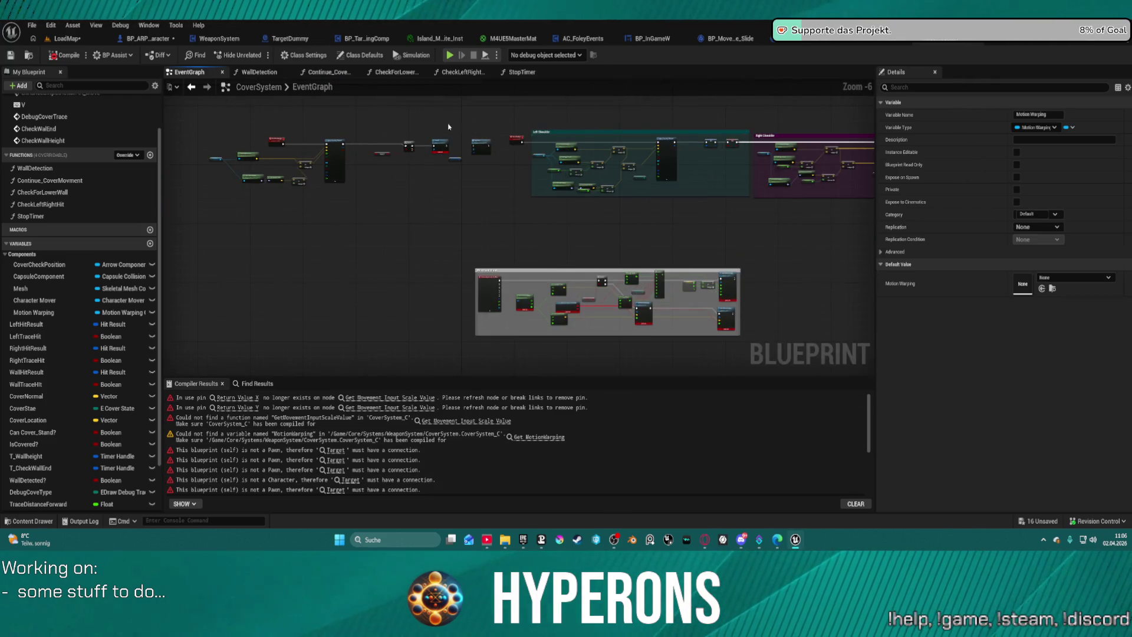
scroll(445, 175, "up", 6)
scroll(412, 257, "down", 5)
mouse_move(412, 256)
left_mouse_down()
mouse_move(766, 283)
mouse_move(766, 118)
mouse_move(802, 167)
mouse_move(779, 180)
mouse_move(725, 89)
mouse_move(743, 109)
mouse_move(596, 79)
mouse_move(390, 84)
mouse_move(360, 52)
mouse_move(283, 52)
left_mouse_up()
scroll(530, 165, "up", 8)
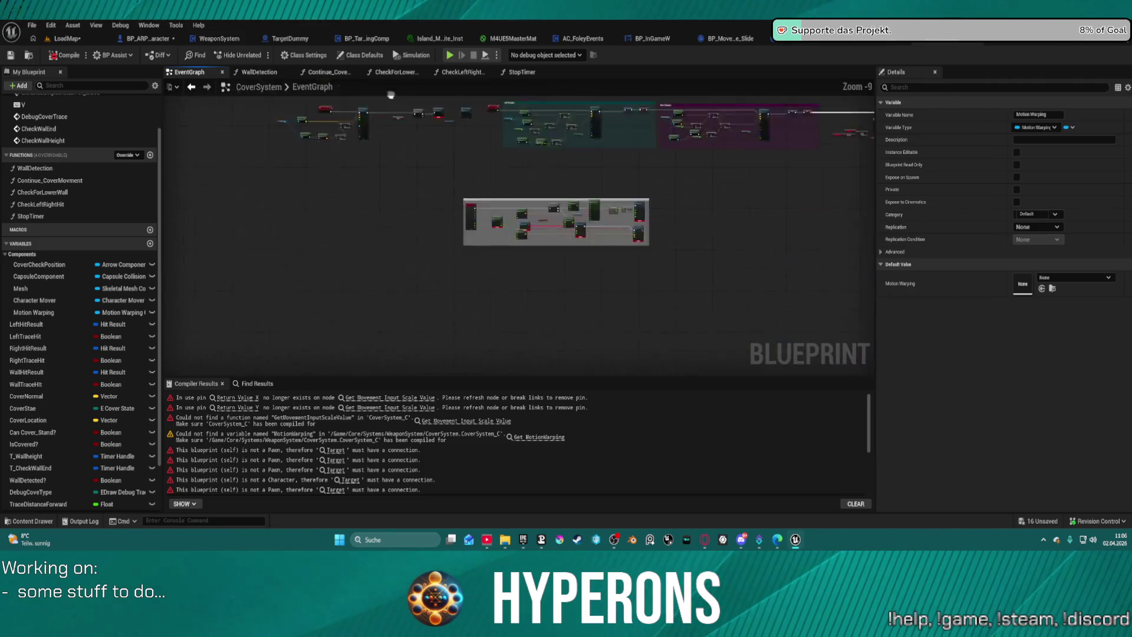
left_click_drag(536, 161, 583, 194)
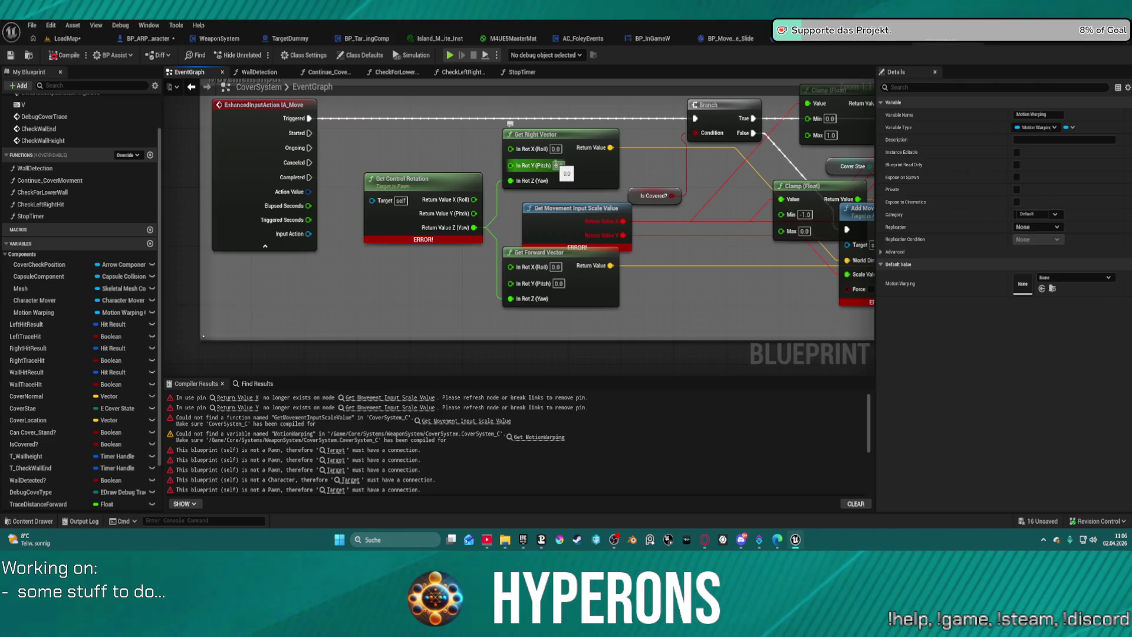
right_click(349, 305)
left_click(311, 145)
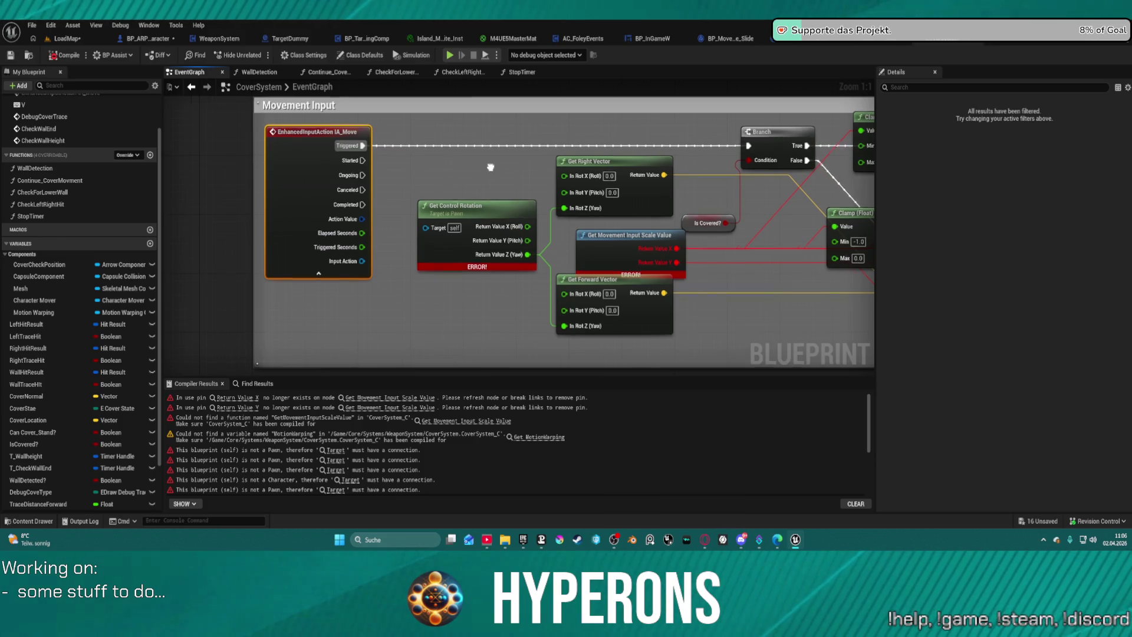
Frame the Movement Input comment and select all of its nodes
scroll(451, 236, "down", 3)
left_click_drag(248, 169, 602, 181)
mouse_move(748, 255)
left_mouse_down()
mouse_move(867, 271)
mouse_move(849, 289)
mouse_move(791, 295)
left_mouse_up()
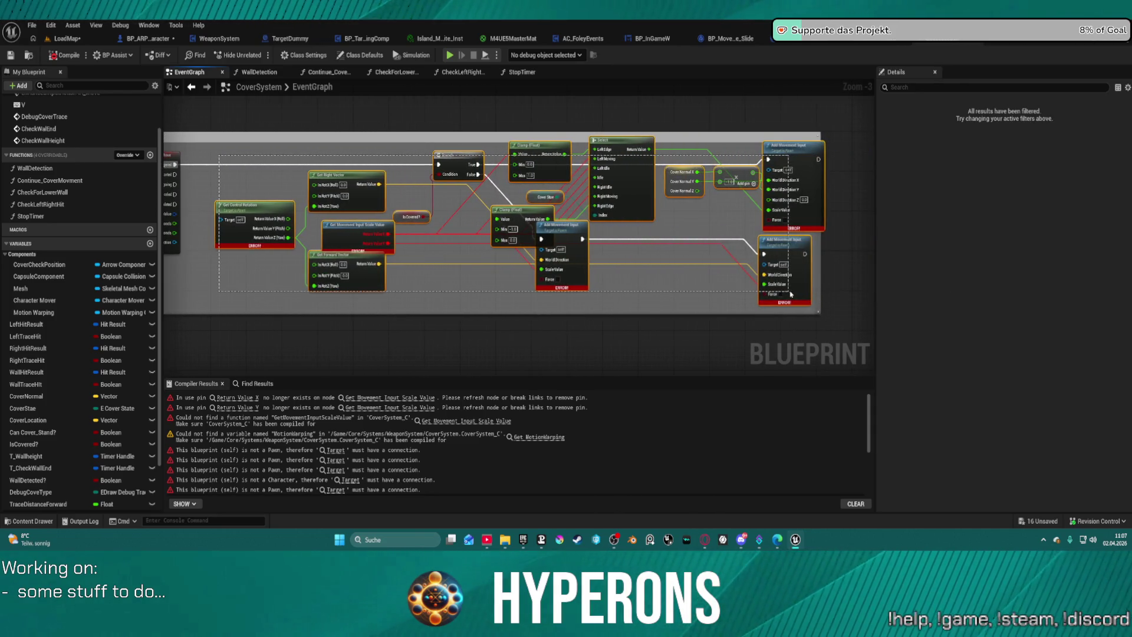
scroll(687, 250, "up", 3)
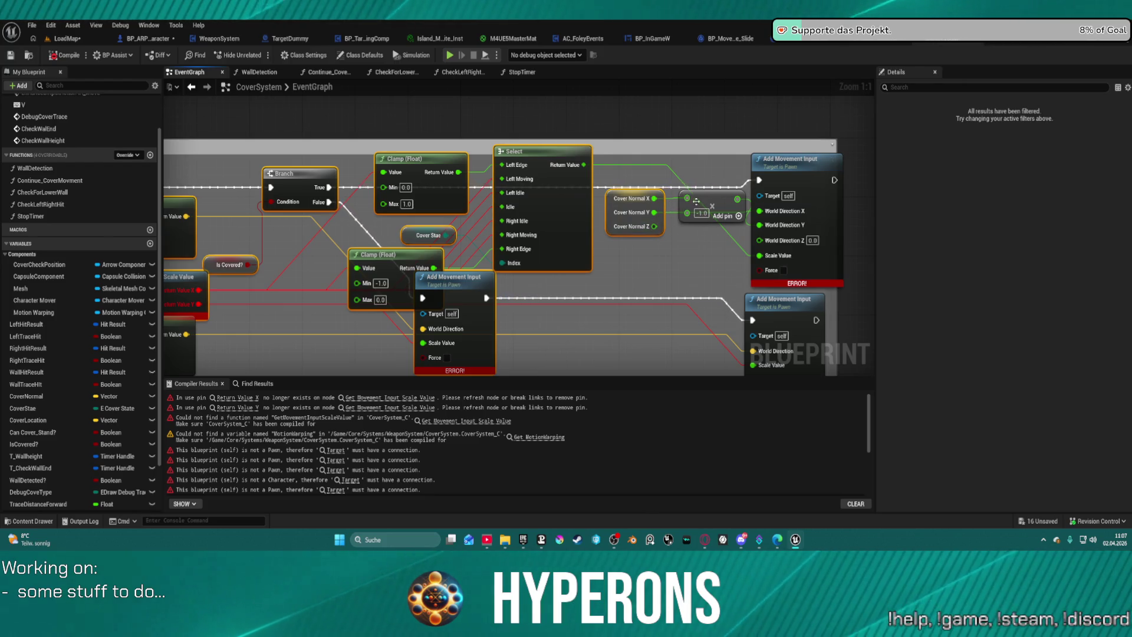
mouse_move(702, 236)
left_mouse_down()
mouse_move(1131, 232)
mouse_move(745, 234)
mouse_move(781, 223)
mouse_move(816, 159)
mouse_move(812, 255)
left_mouse_up()
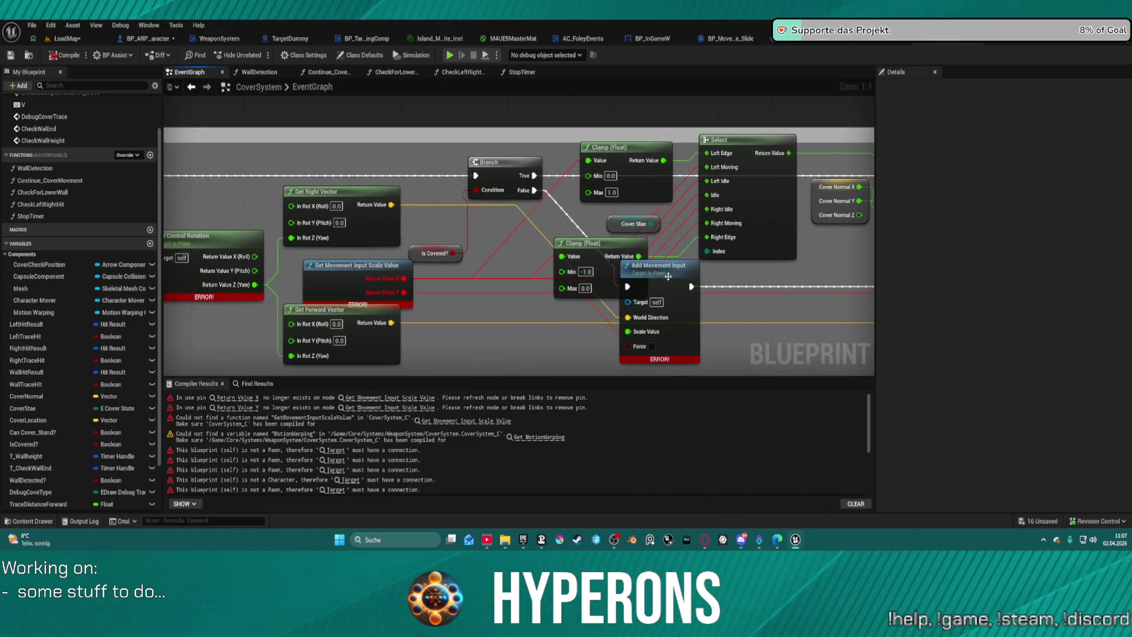
mouse_move(668, 276)
left_mouse_down()
mouse_move(622, 279)
mouse_move(438, 204)
left_mouse_up()
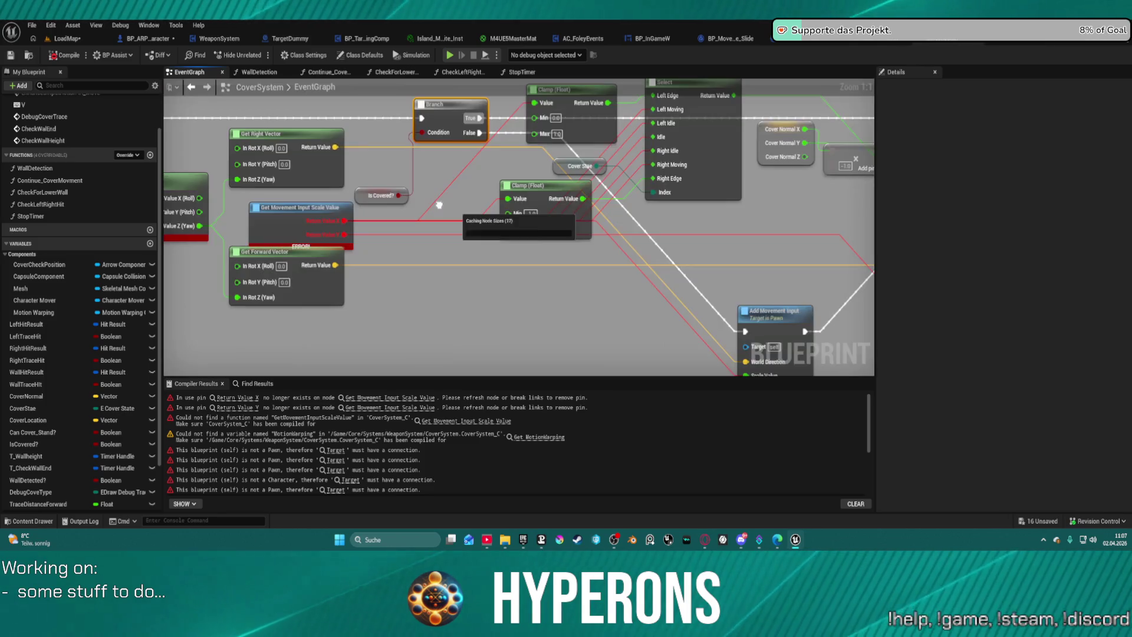
scroll(439, 205, "down", 4)
Move the CheckWallHeight event further left beside the CheckWallEnd area
left_click(563, 275)
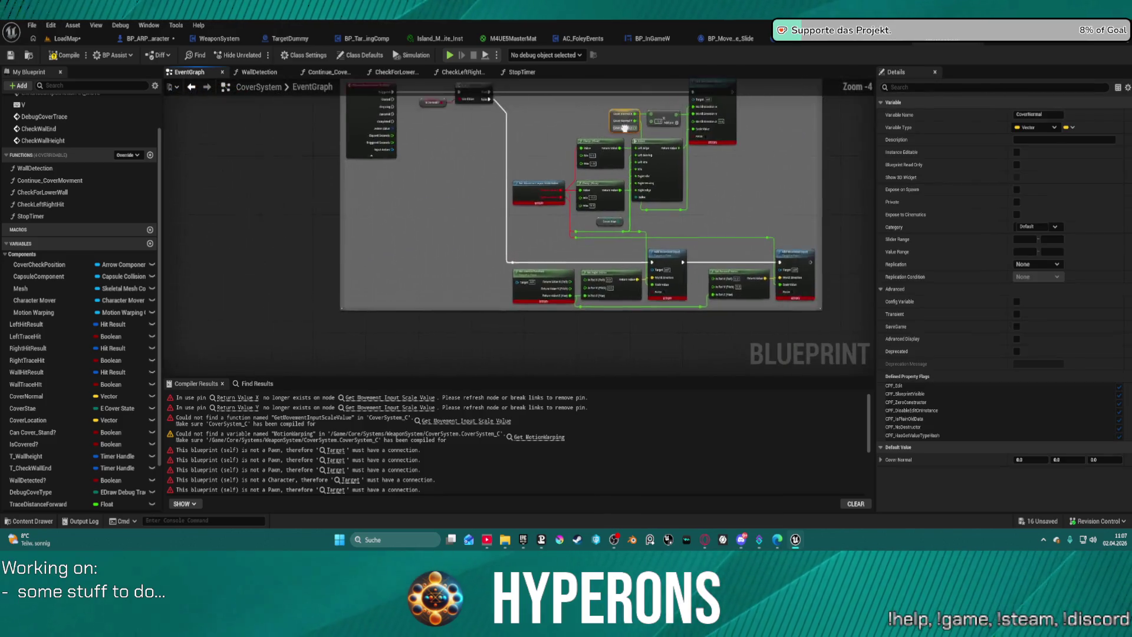
scroll(563, 274, "down", 2)
left_click(482, 206)
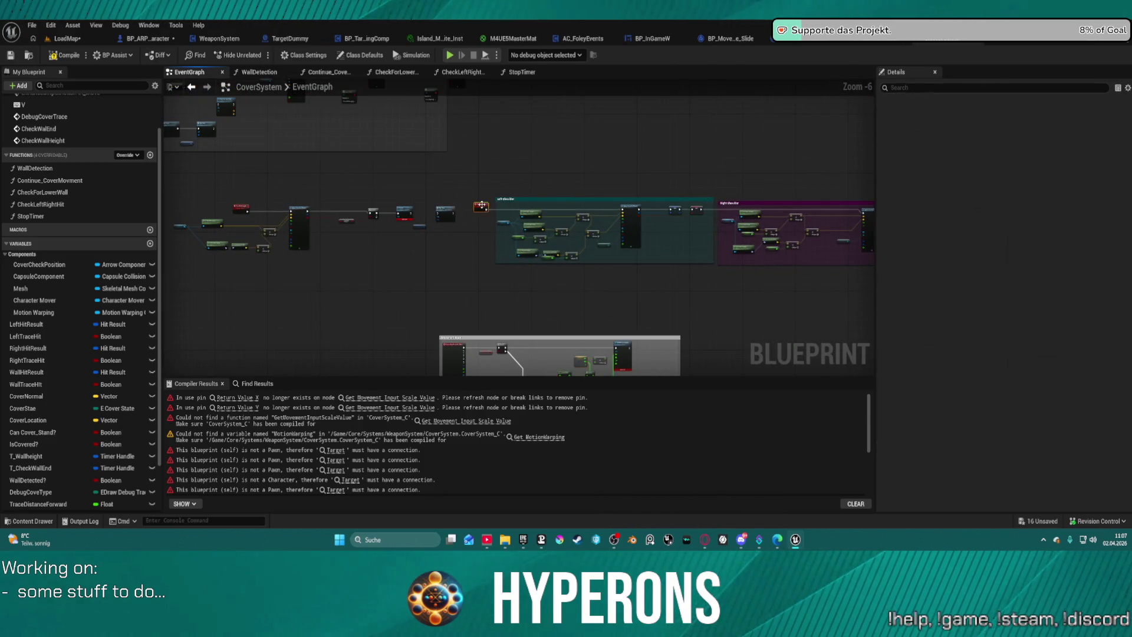
right_click(599, 193)
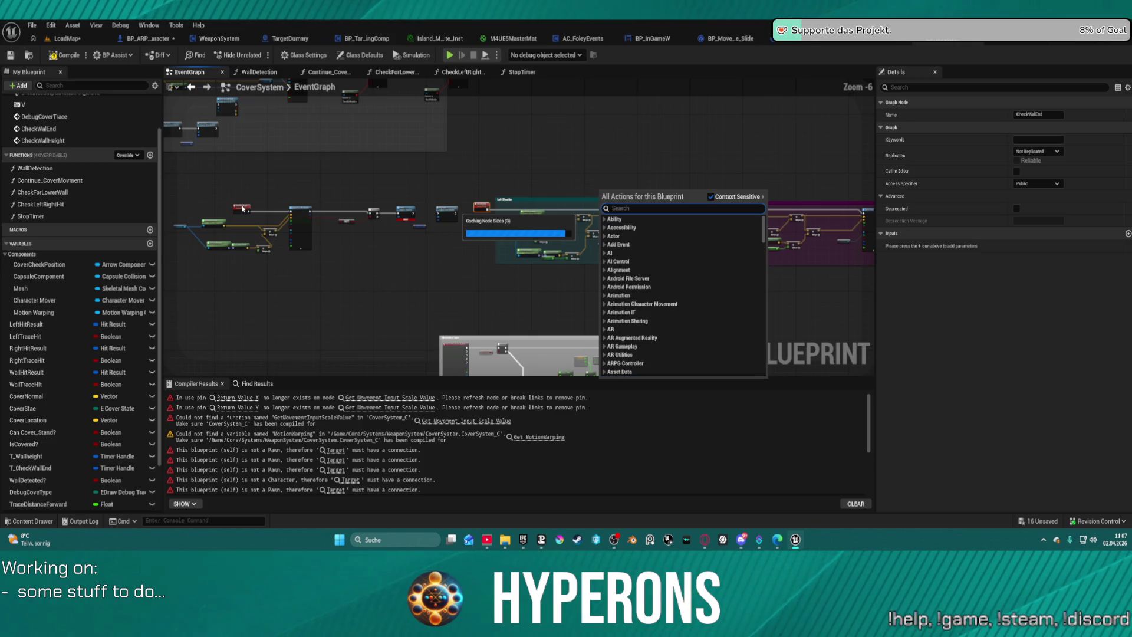
left_click(241, 206)
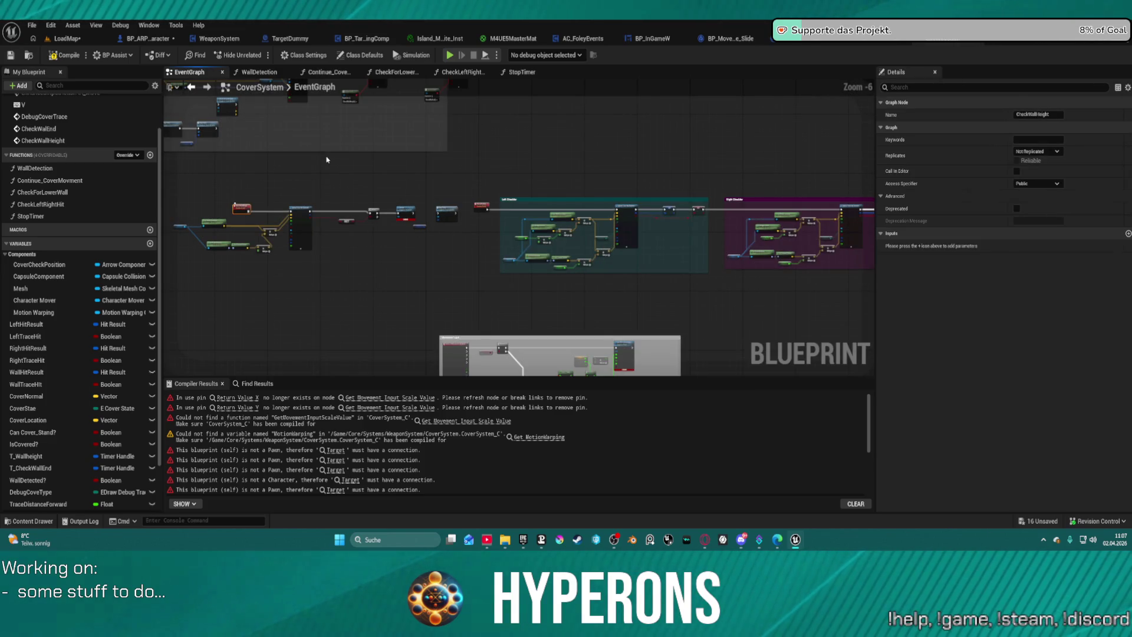
left_click_drag(327, 159, 366, 177)
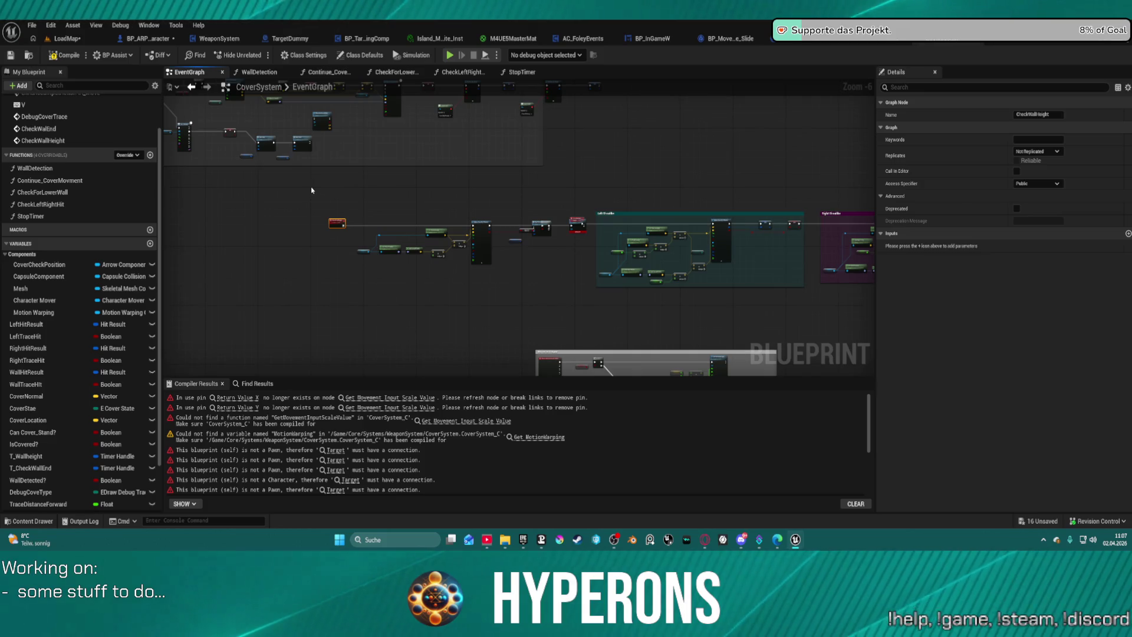
left_click_drag(318, 222, 215, 218)
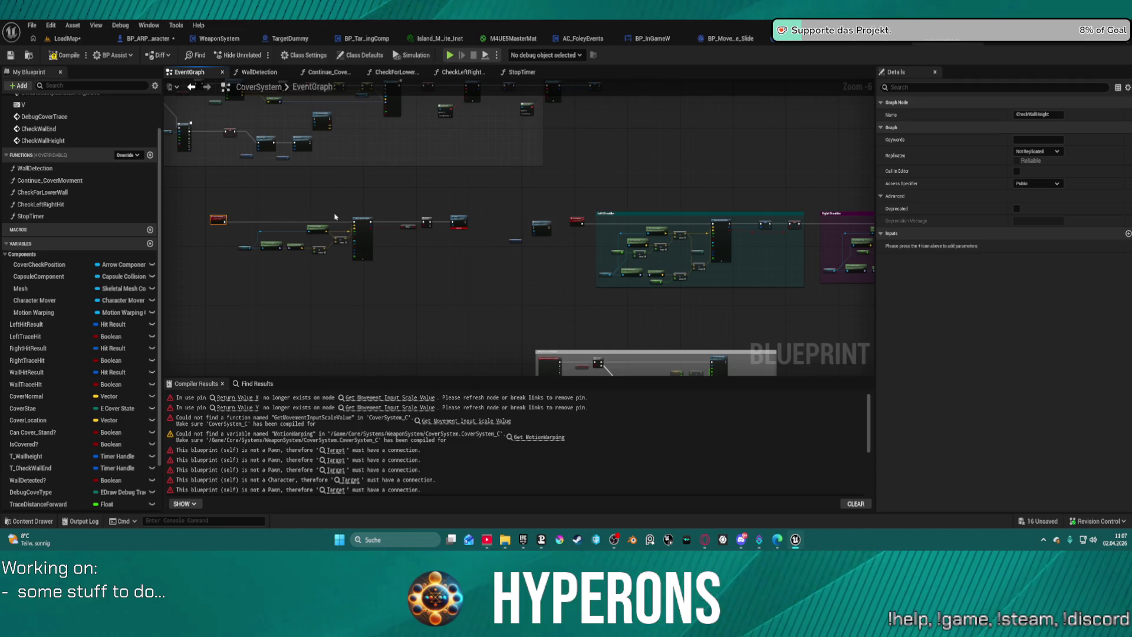
scroll(404, 201, "down", 5)
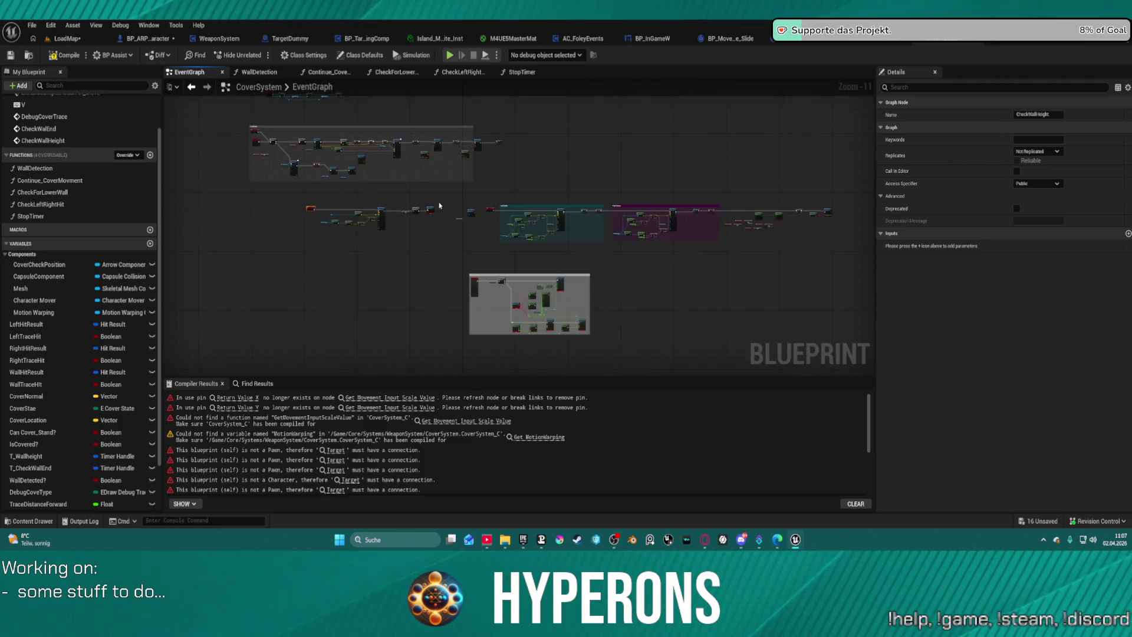
scroll(439, 206, "up", 11)
Move Stop Timer and T Wallheight beside Crouch, wiring T Wallheight into Timer To Invalidate
left_click_drag(481, 343, 523, 345)
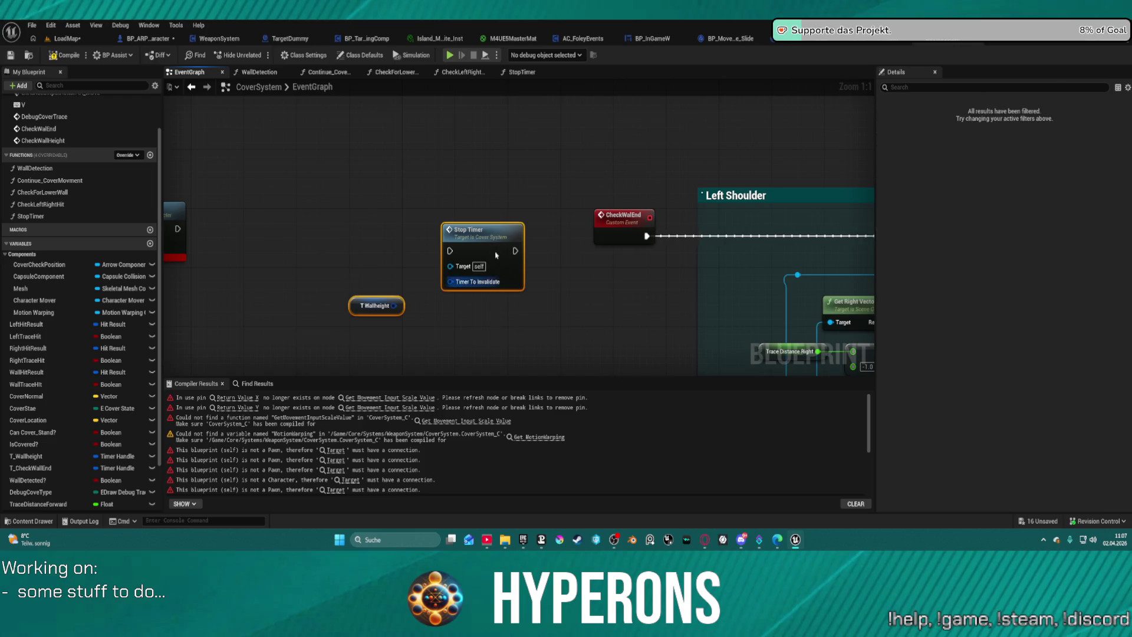
mouse_move(372, 305)
left_mouse_down()
mouse_move(274, 290)
mouse_move(360, 270)
mouse_move(171, 231)
mouse_move(216, 228)
left_mouse_up()
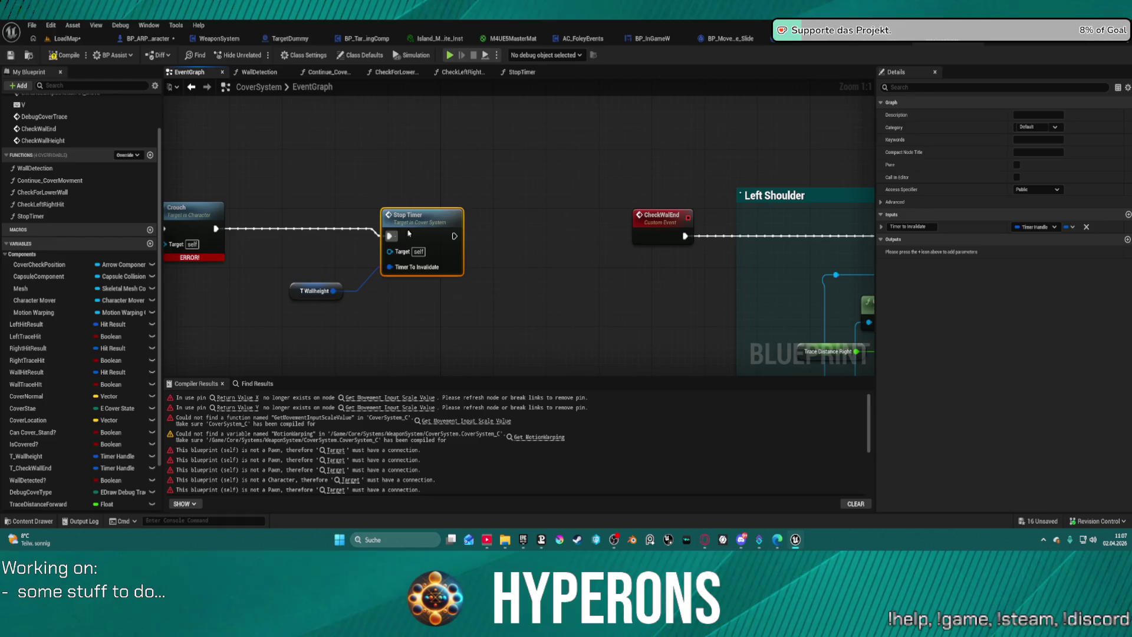
scroll(416, 228, "down", 5)
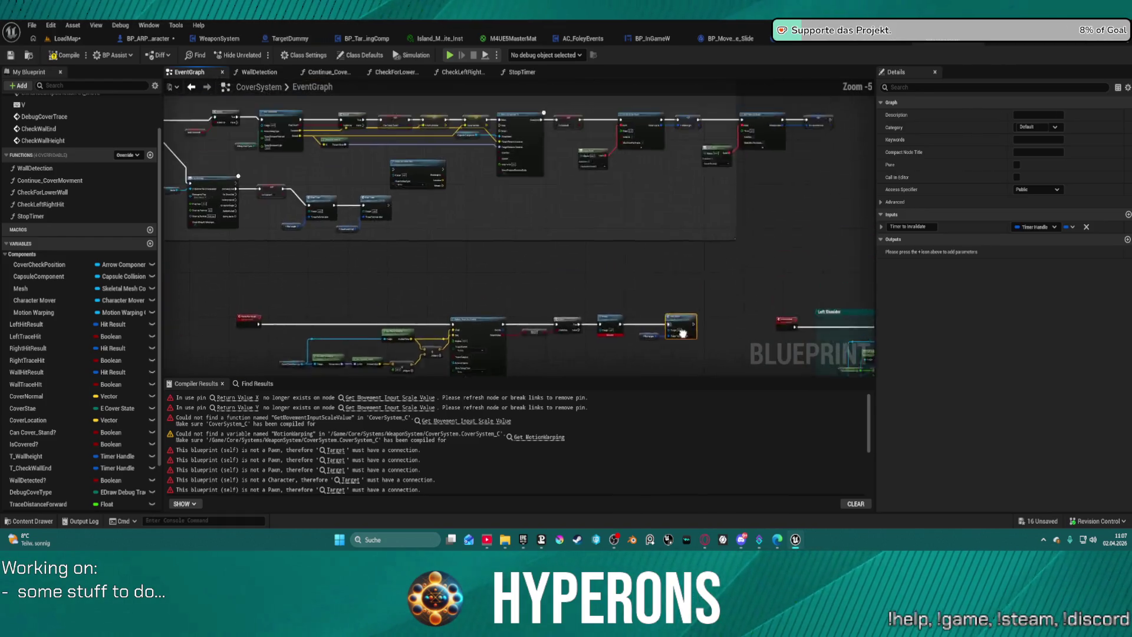
scroll(590, 265, "down", 6)
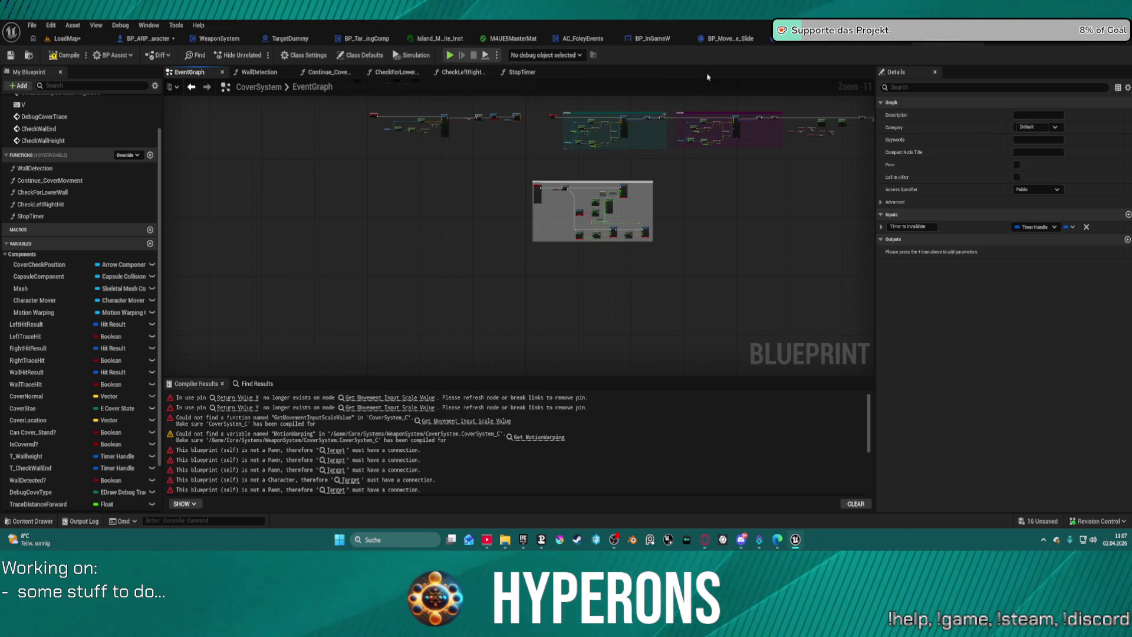
left_click(504, 187)
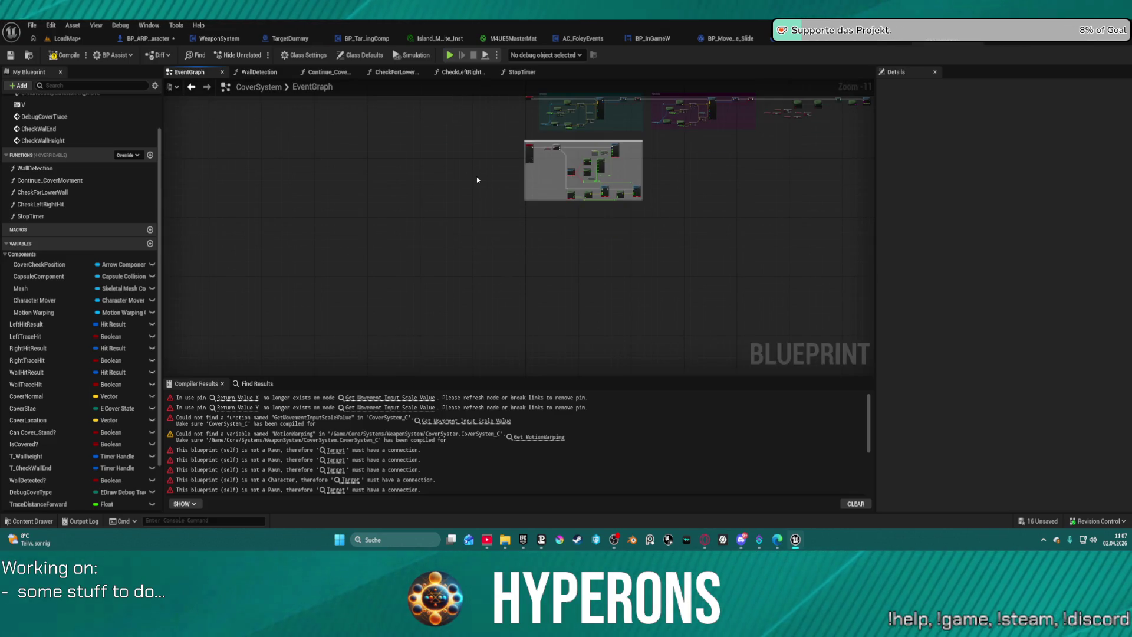
scroll(549, 180, "up", 7)
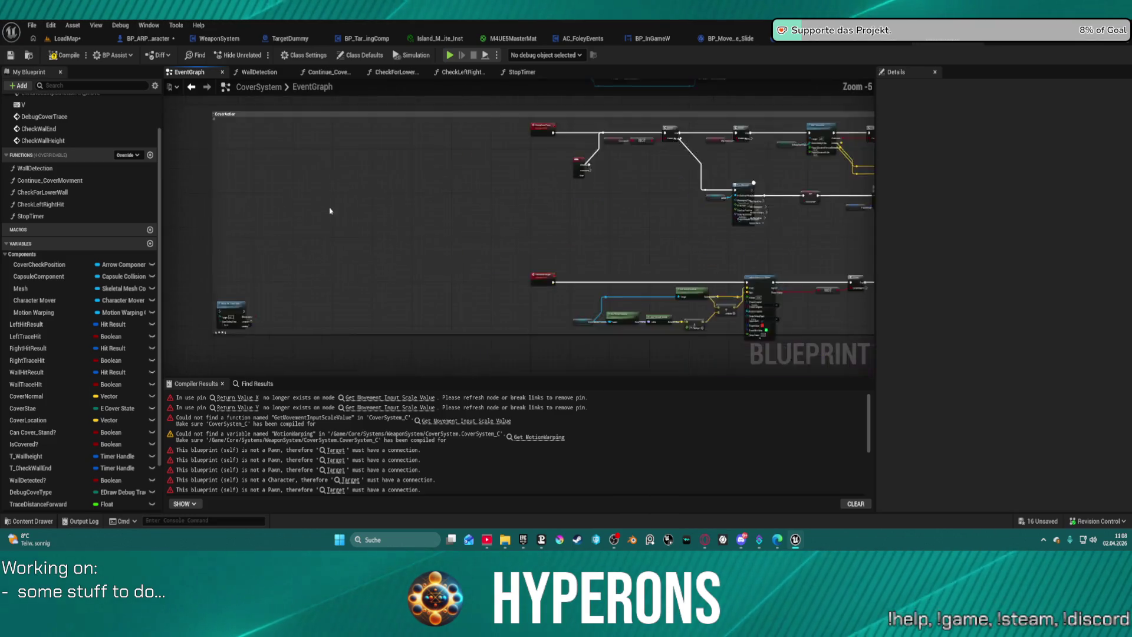
Resize the top comment box around its node group, then pan to the Movement Input logic
scroll(356, 164, "up", 2)
scroll(337, 122, "down", 7)
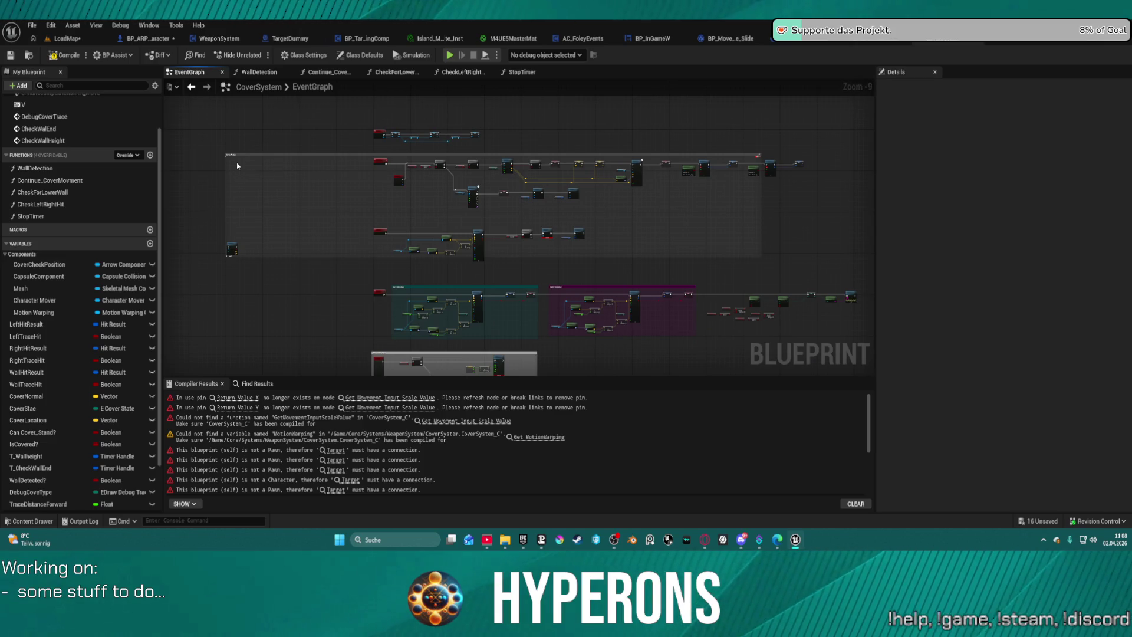
mouse_move(232, 246)
left_mouse_down()
mouse_move(318, 213)
mouse_move(371, 211)
left_mouse_up()
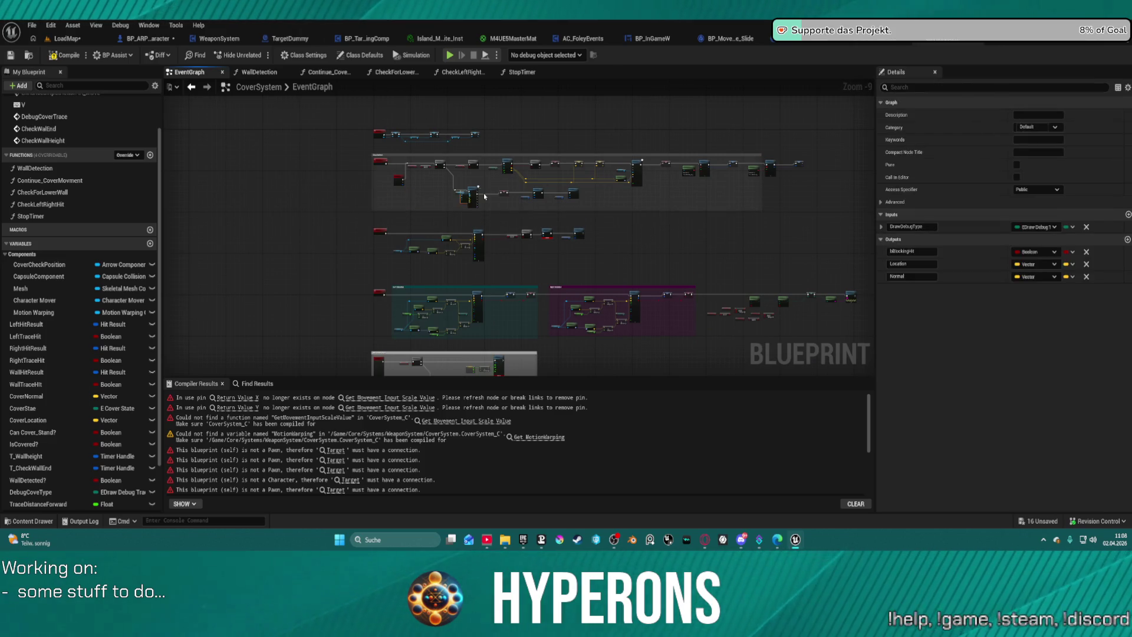
left_click_drag(762, 206, 816, 205)
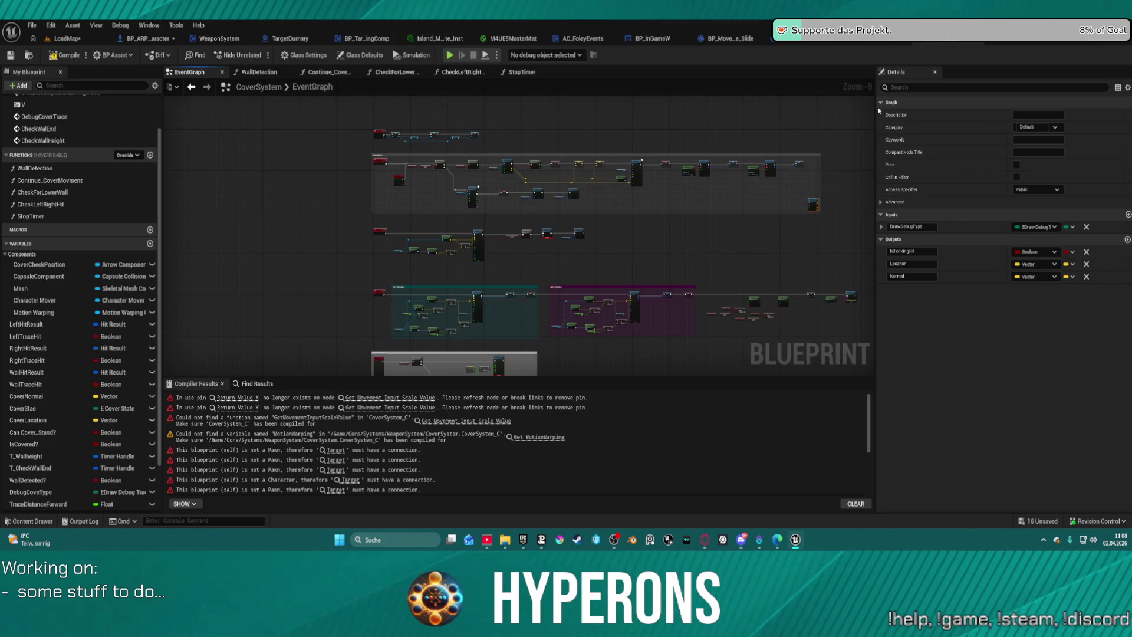
scroll(482, 137, "up", 8)
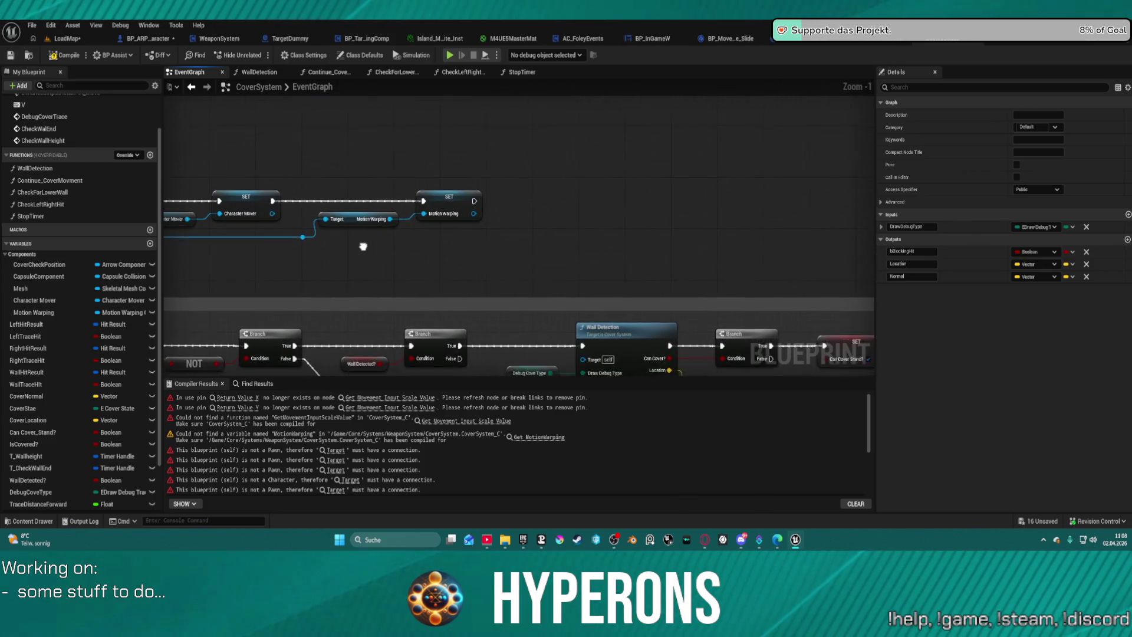
mouse_move(535, 224)
left_mouse_down()
mouse_move(535, 292)
mouse_move(346, 357)
mouse_move(37, 356)
left_mouse_up()
scroll(422, 212, "down", 4)
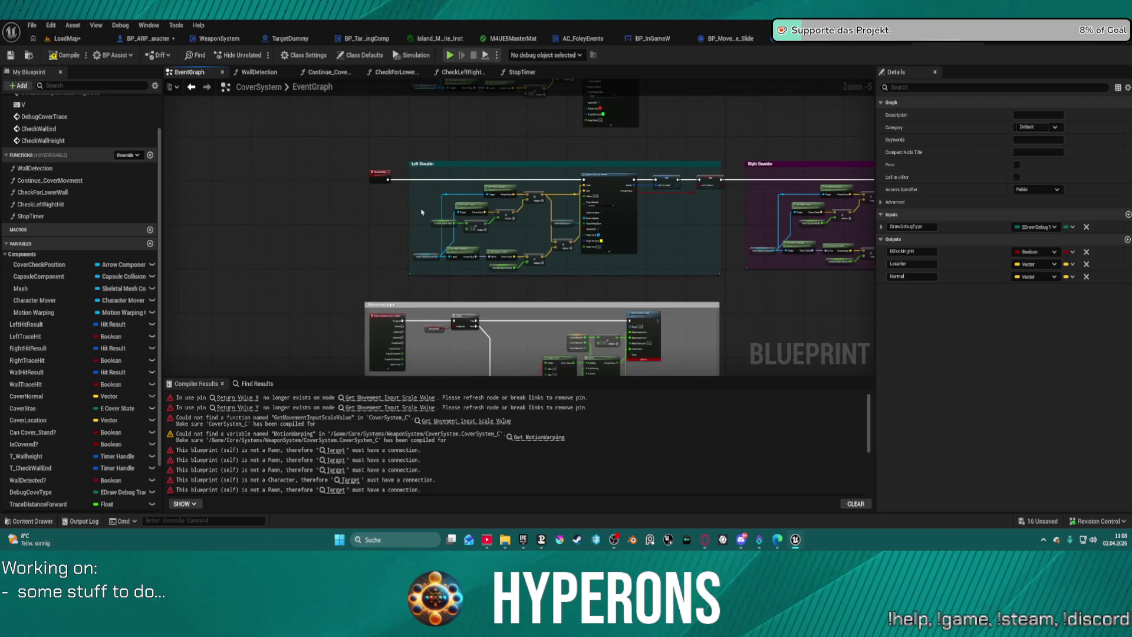
left_click_drag(510, 298, 471, 132)
scroll(471, 175, "up", 3)
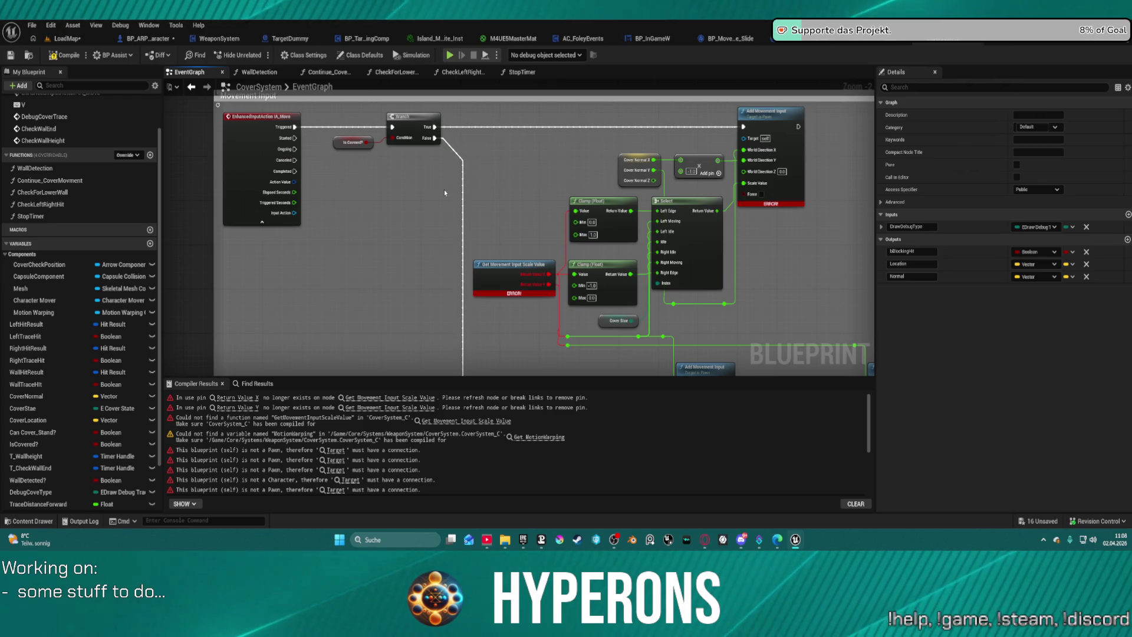
Drag the Is Covered? getter below the Branch node in the Movement Input graph
left_click_drag(434, 199, 223, 25)
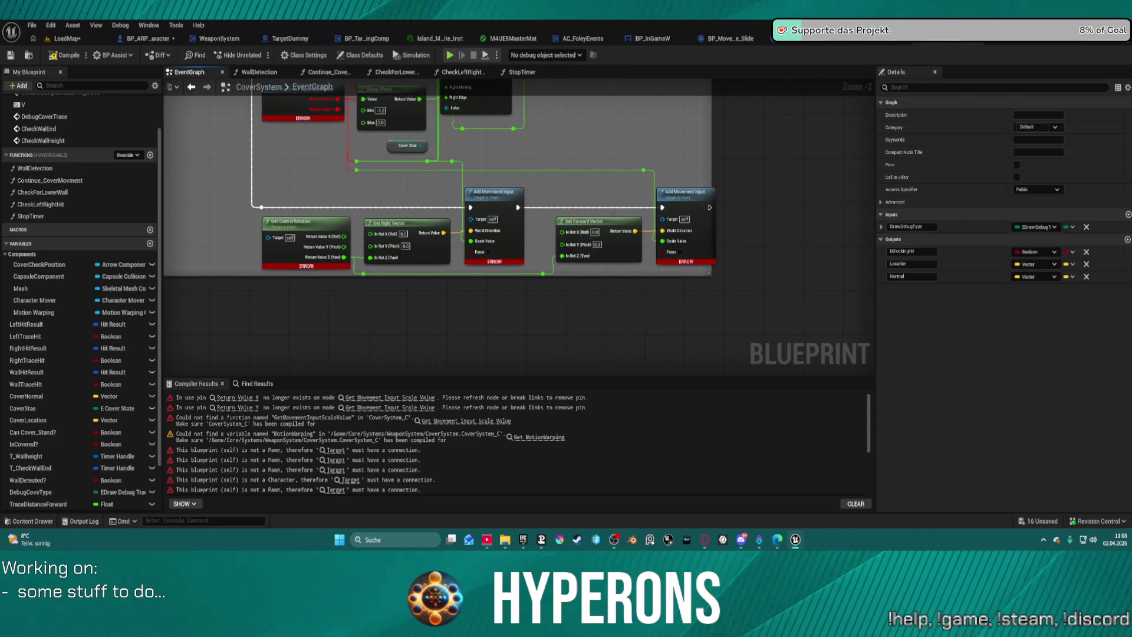
mouse_move(289, 84)
left_mouse_down()
mouse_move(503, 185)
mouse_move(558, 273)
mouse_move(484, 247)
left_mouse_up()
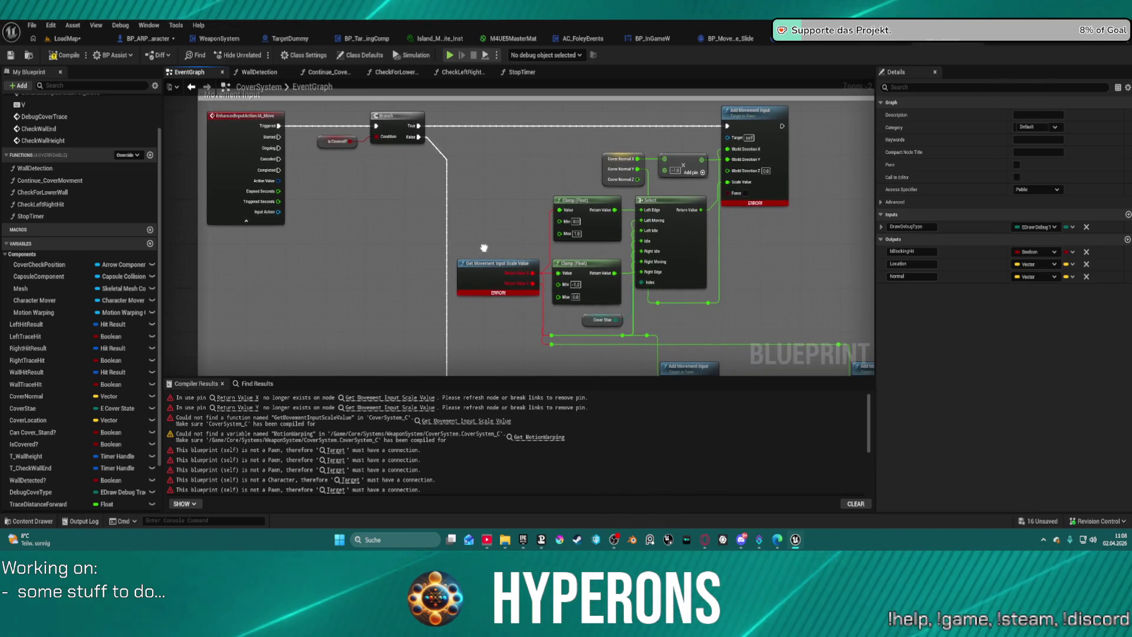
right_click(325, 219)
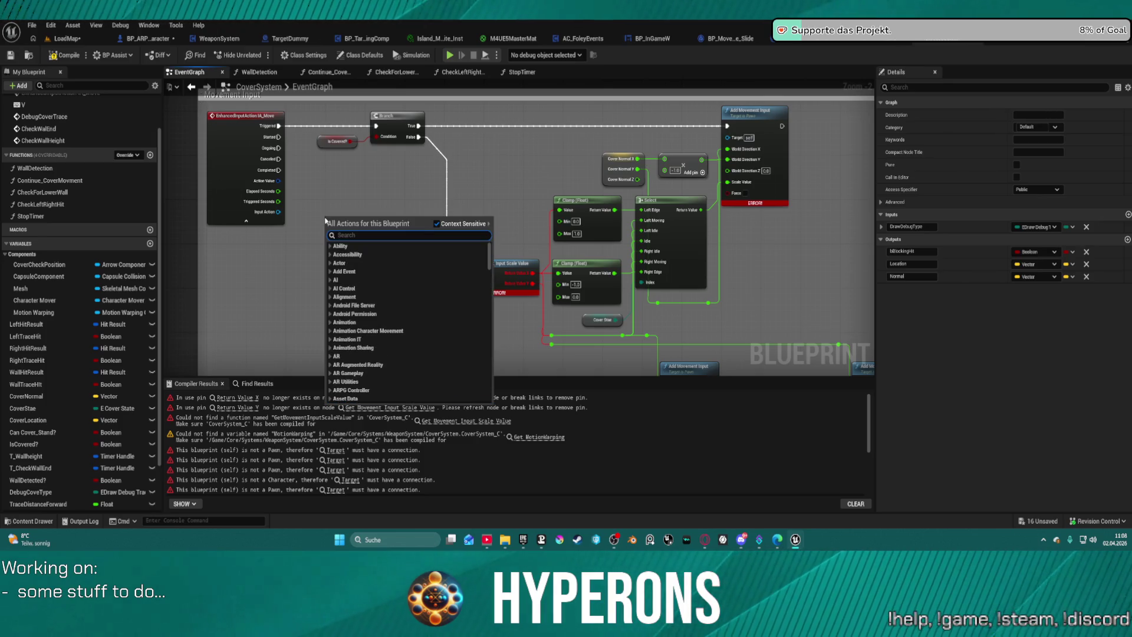
type("get i")
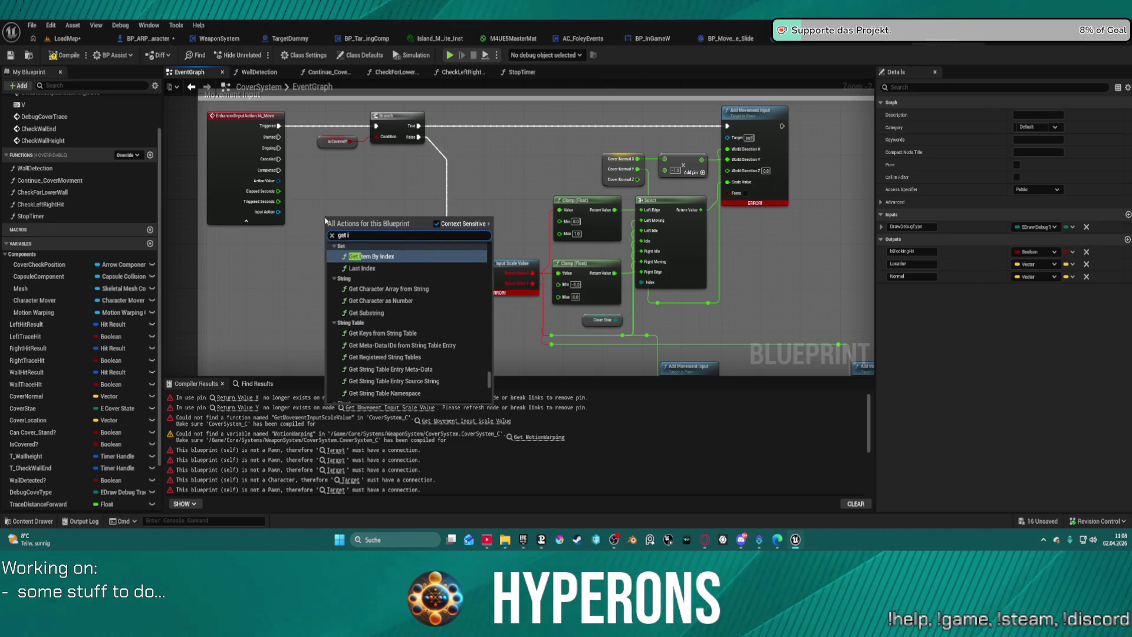
type("a move")
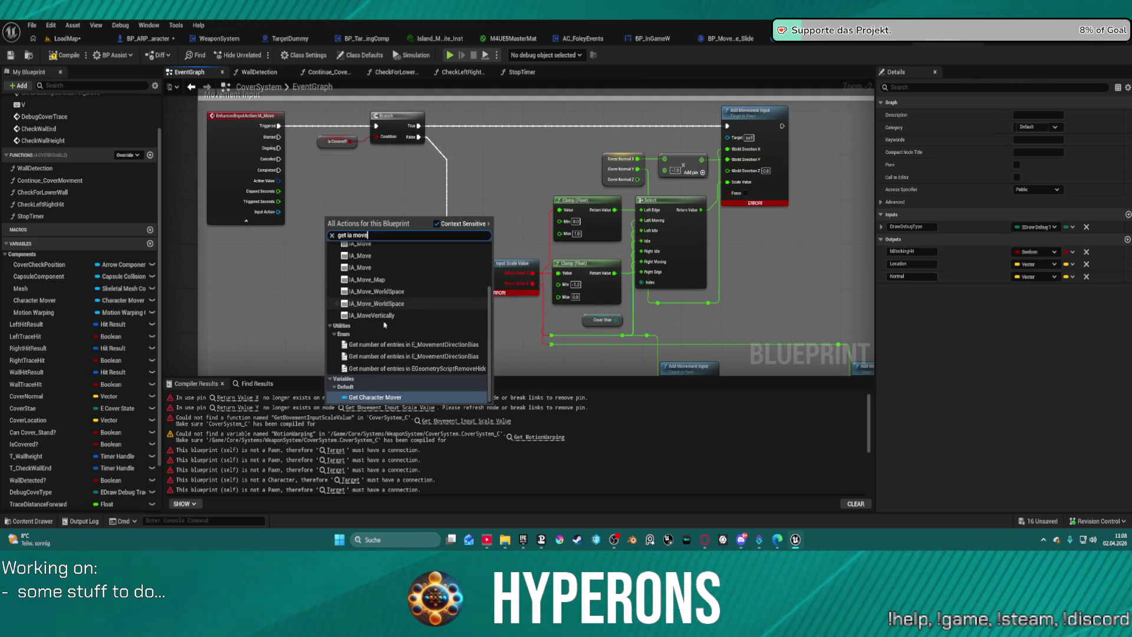
scroll(375, 339, "up", 3)
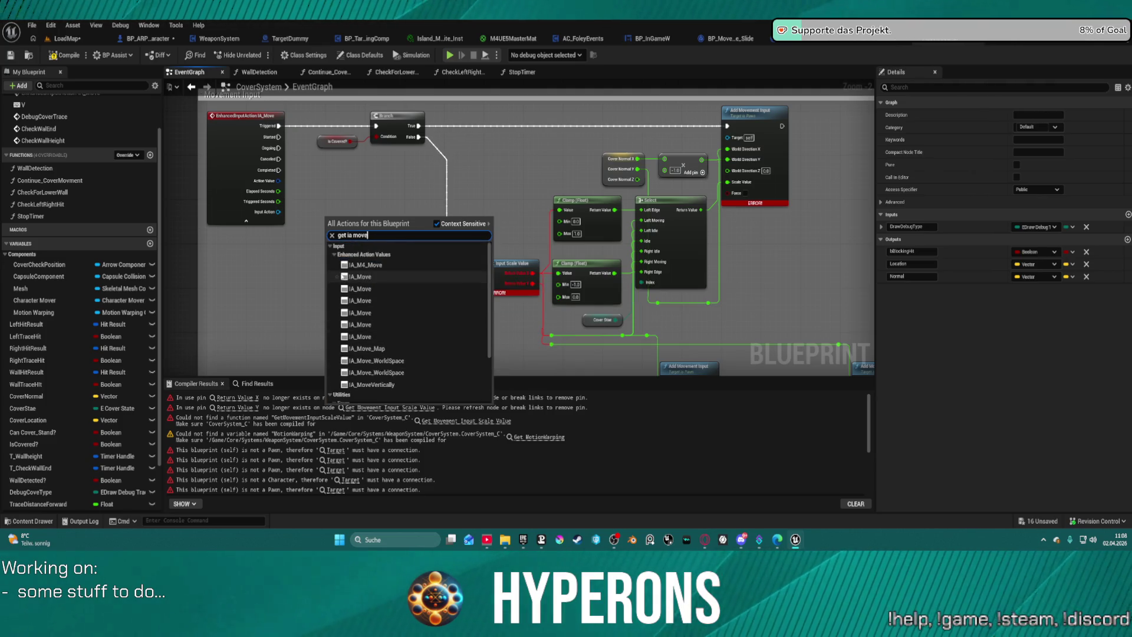
left_click(345, 179)
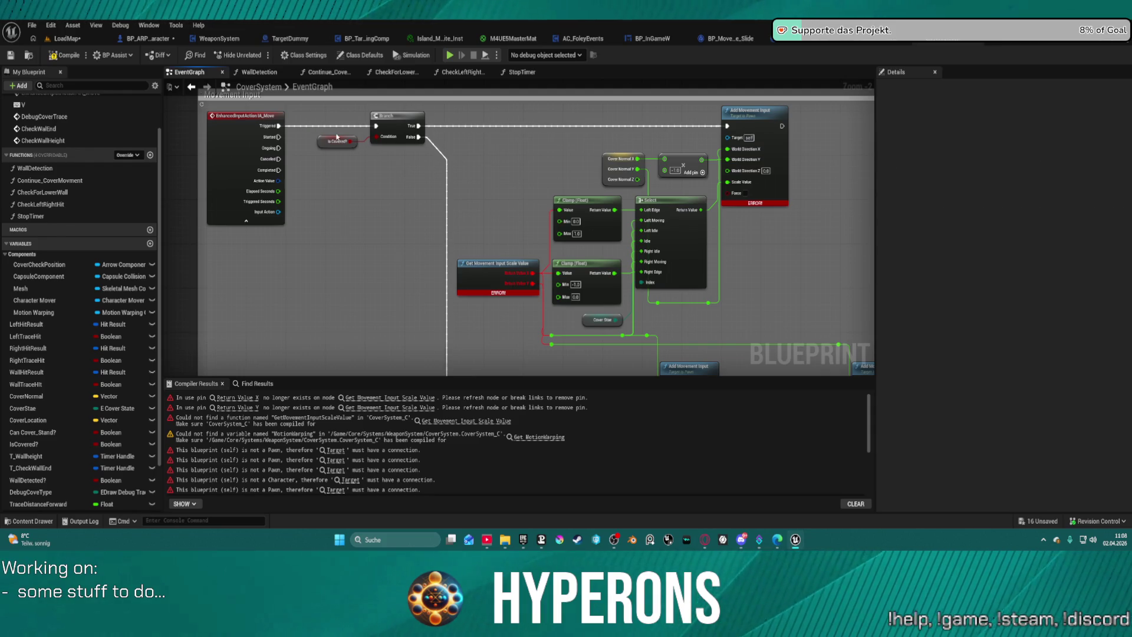
left_click_drag(322, 140, 356, 187)
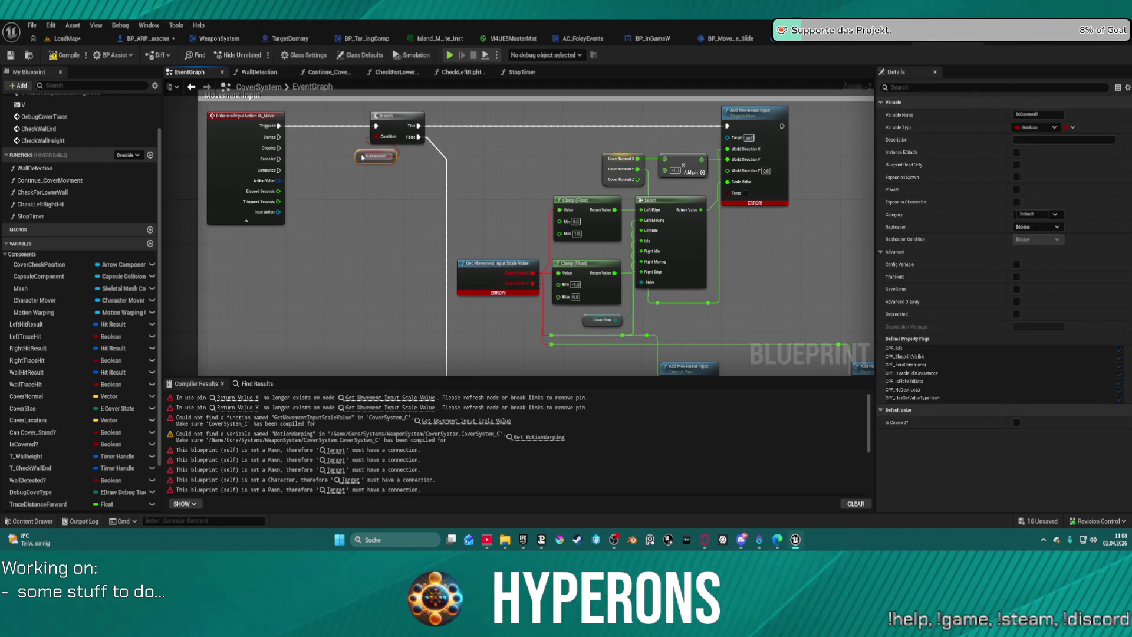
mouse_move(543, 214)
left_mouse_down()
mouse_move(513, 204)
mouse_move(483, 236)
mouse_move(409, 110)
mouse_move(665, 173)
mouse_move(606, 235)
mouse_move(506, 165)
mouse_move(520, 177)
mouse_move(460, 178)
mouse_move(407, 142)
mouse_move(556, 188)
mouse_move(478, 237)
mouse_move(383, 131)
mouse_move(637, 244)
left_mouse_up()
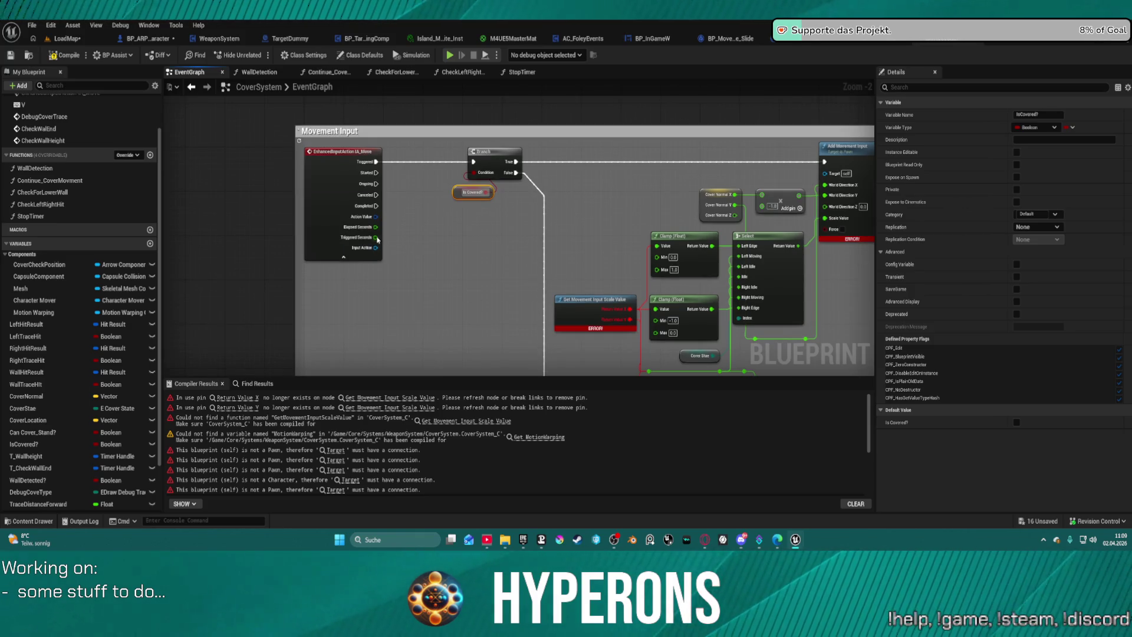
Abandon a 'get val' search off Input Action and switch to the BP_ARPG_Character blueprint
mouse_move(375, 247)
left_mouse_down()
mouse_move(460, 283)
mouse_move(443, 268)
left_mouse_up()
type("get val")
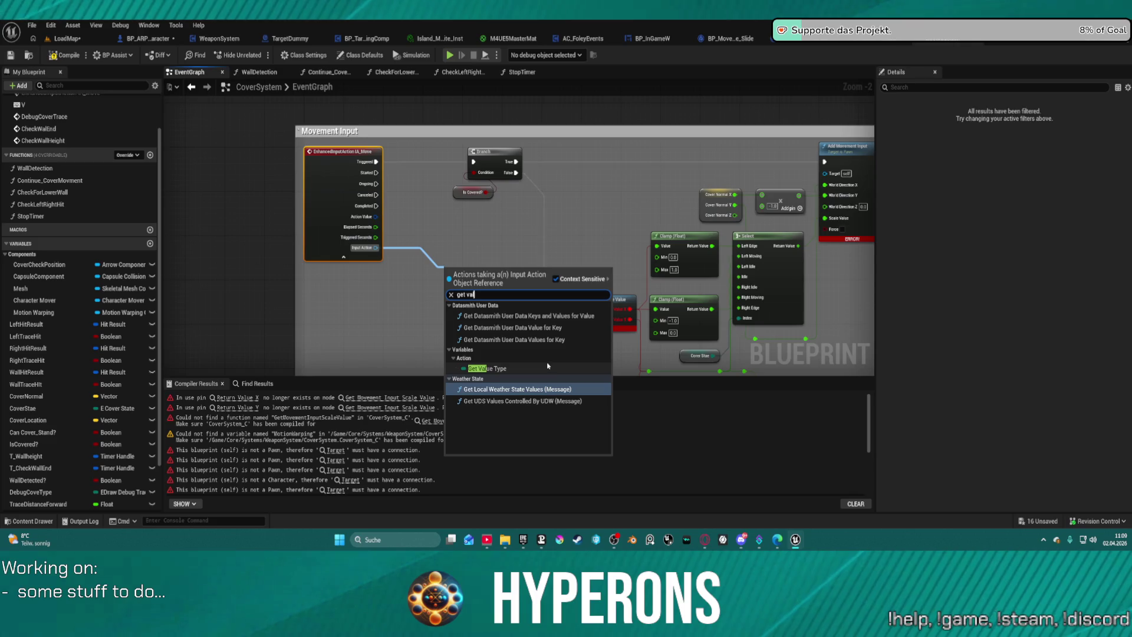
key("Escape")
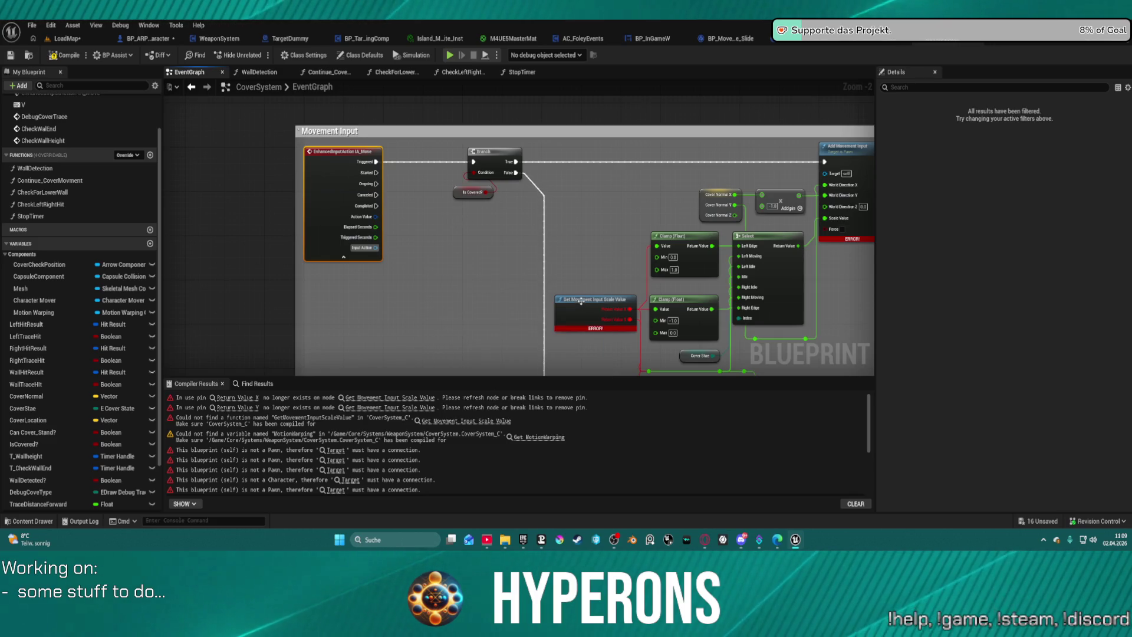
left_click(152, 39)
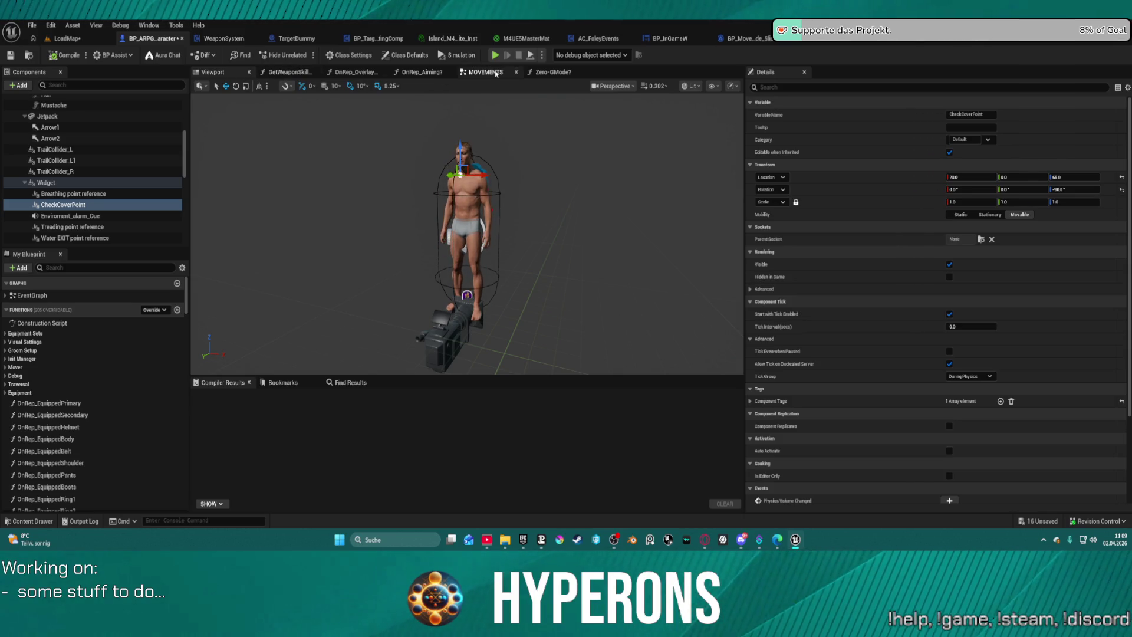
Inspect the Movement comment block in the character's MOVEMENTS graph
left_click(495, 73)
scroll(418, 217, "down", 6)
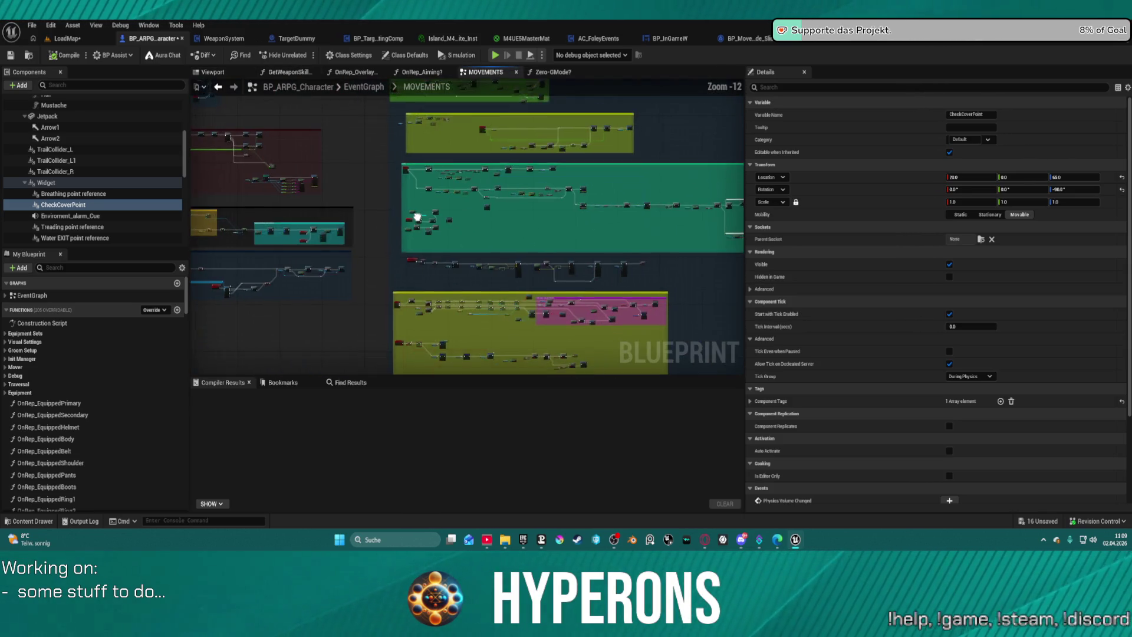
mouse_move(418, 217)
left_mouse_down()
mouse_move(366, 66)
mouse_move(508, 172)
mouse_move(707, 242)
mouse_move(678, 330)
mouse_move(613, 354)
mouse_move(379, 349)
mouse_move(526, 452)
left_mouse_up()
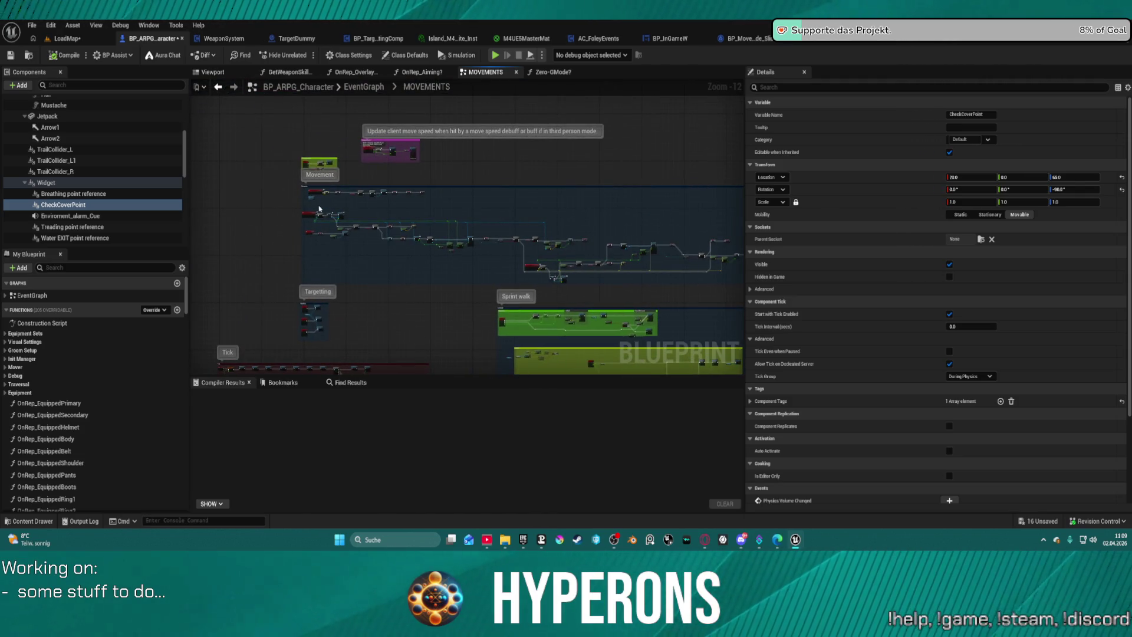
scroll(319, 208, "up", 13)
mouse_move(319, 209)
left_mouse_down()
mouse_move(392, 219)
mouse_move(434, 346)
mouse_move(413, 177)
left_mouse_up()
scroll(435, 346, "down", 1)
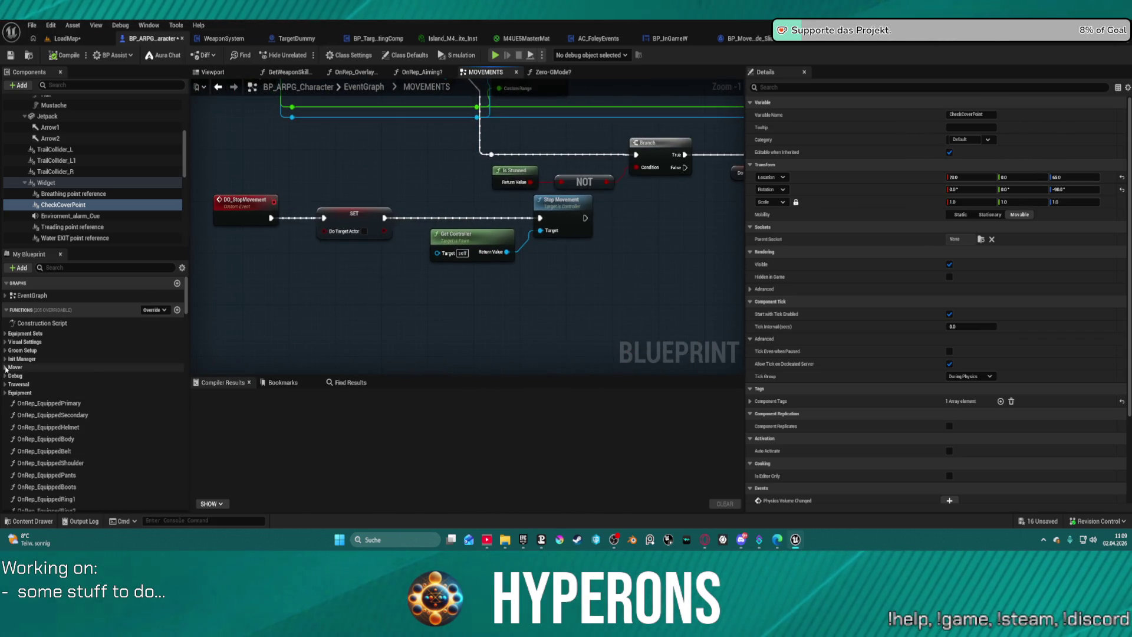
Open the Mover group's Get_MoveInput function and select its Get IA_Move node
left_click(5, 367)
double_click(41, 389)
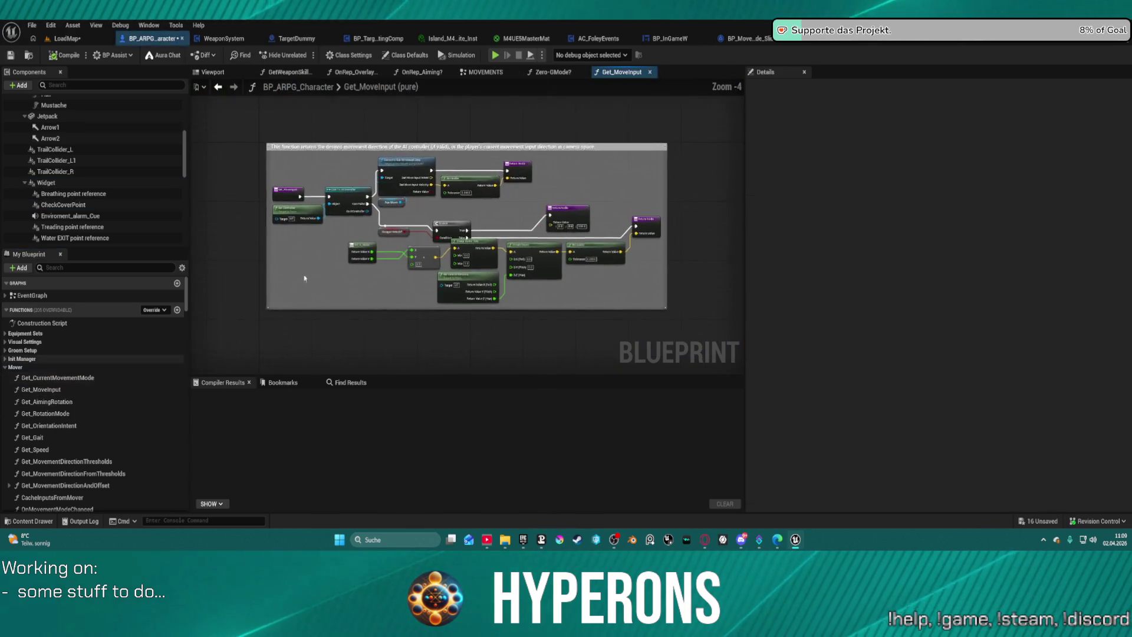
scroll(330, 259, "up", 5)
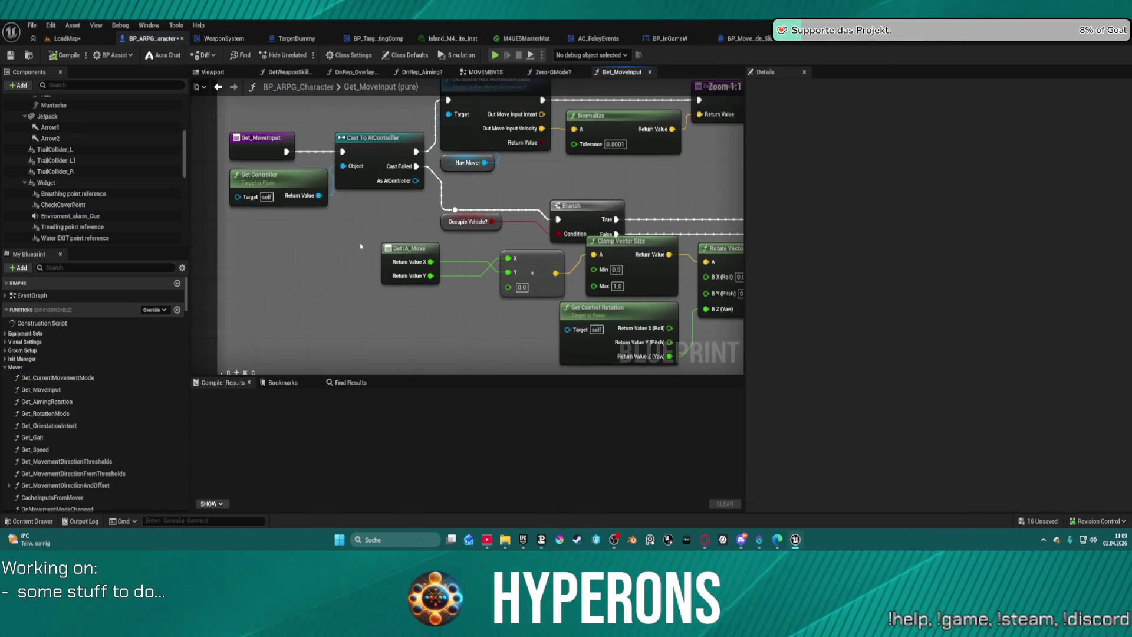
left_click(411, 282)
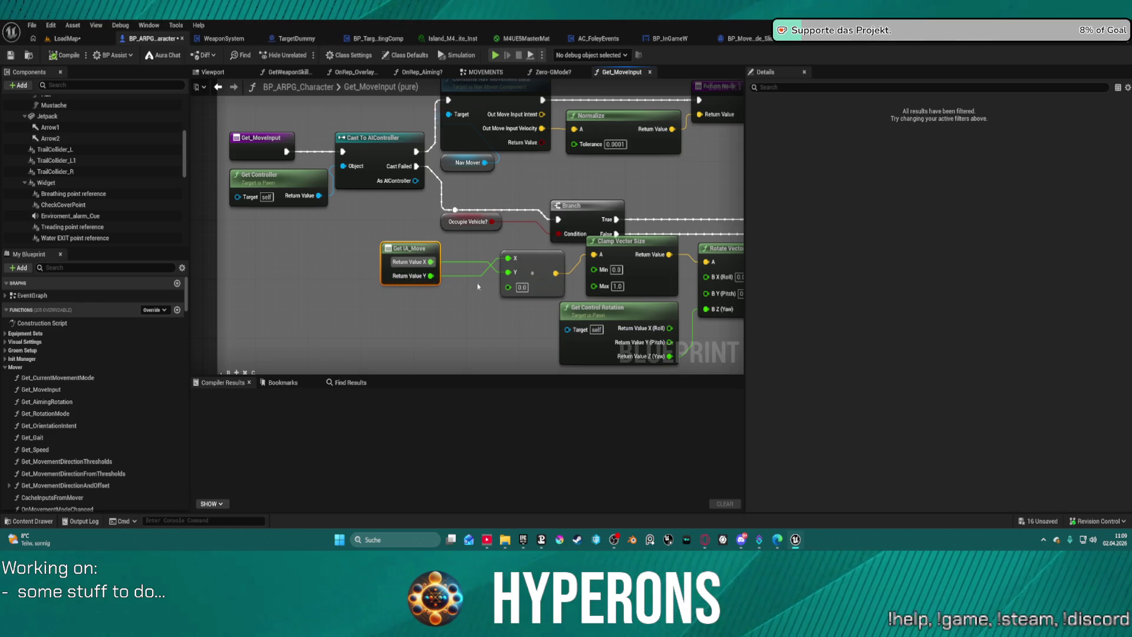
scroll(478, 287, "down", 3)
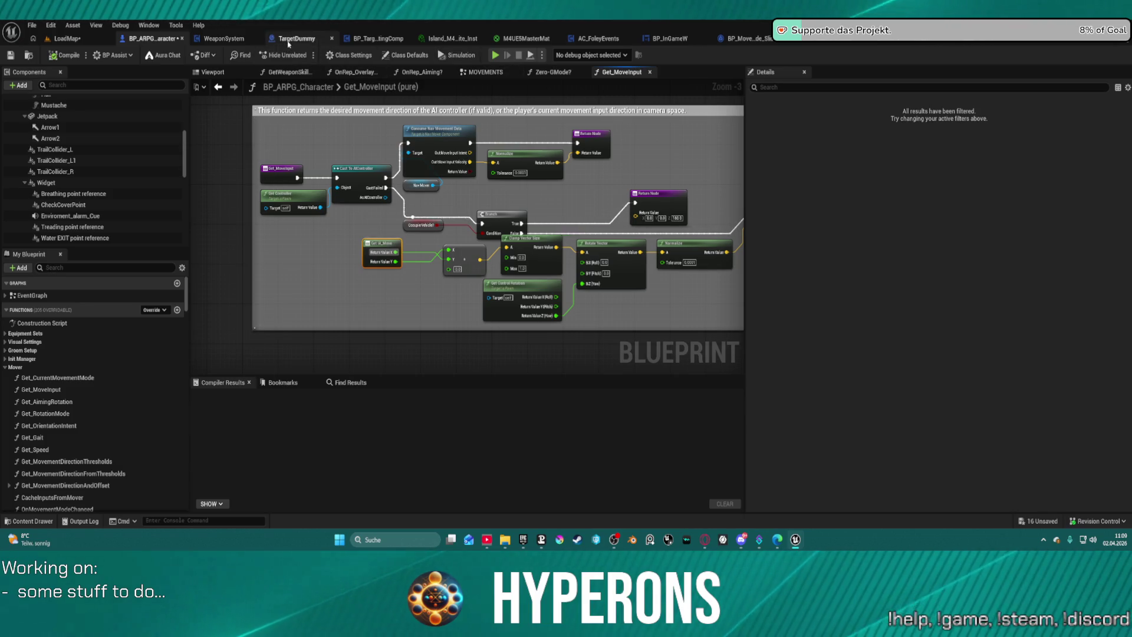
Go via the WeaponSystem event graph back to CoverSystem and close the BP_TargettingComp and TargetDummy editors
left_click(216, 40)
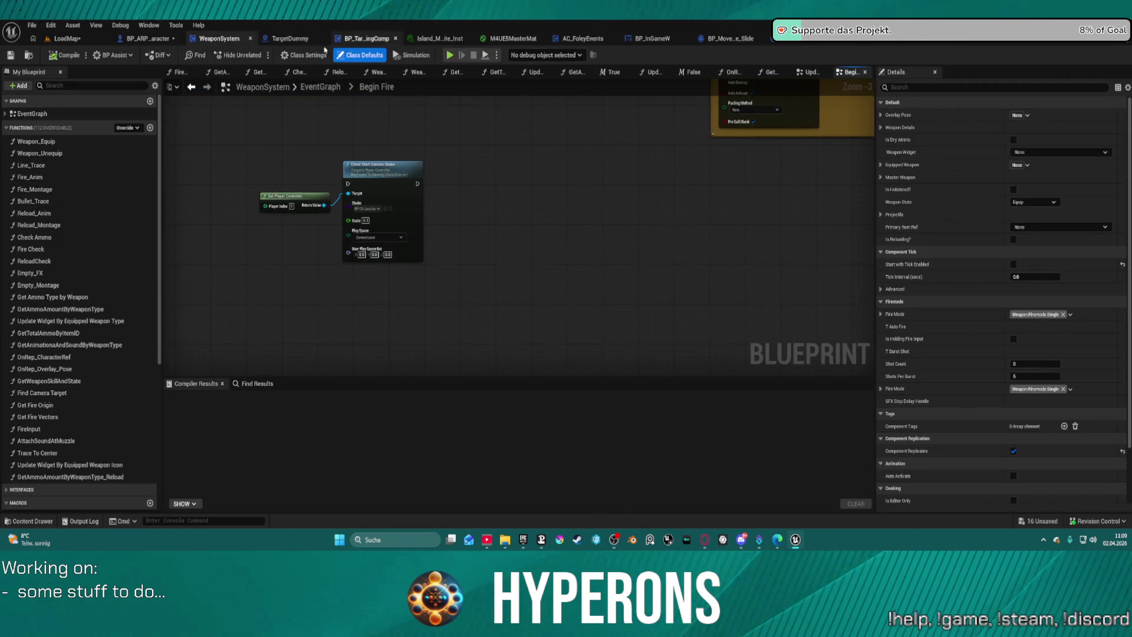
left_click(308, 89)
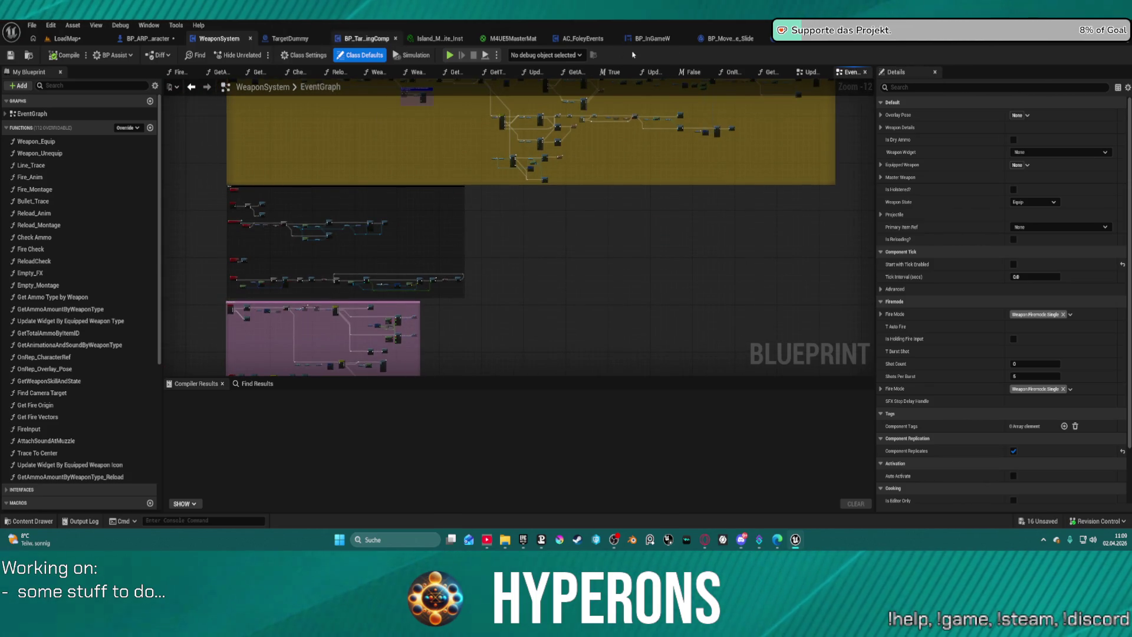
key("ctrl+Tab")
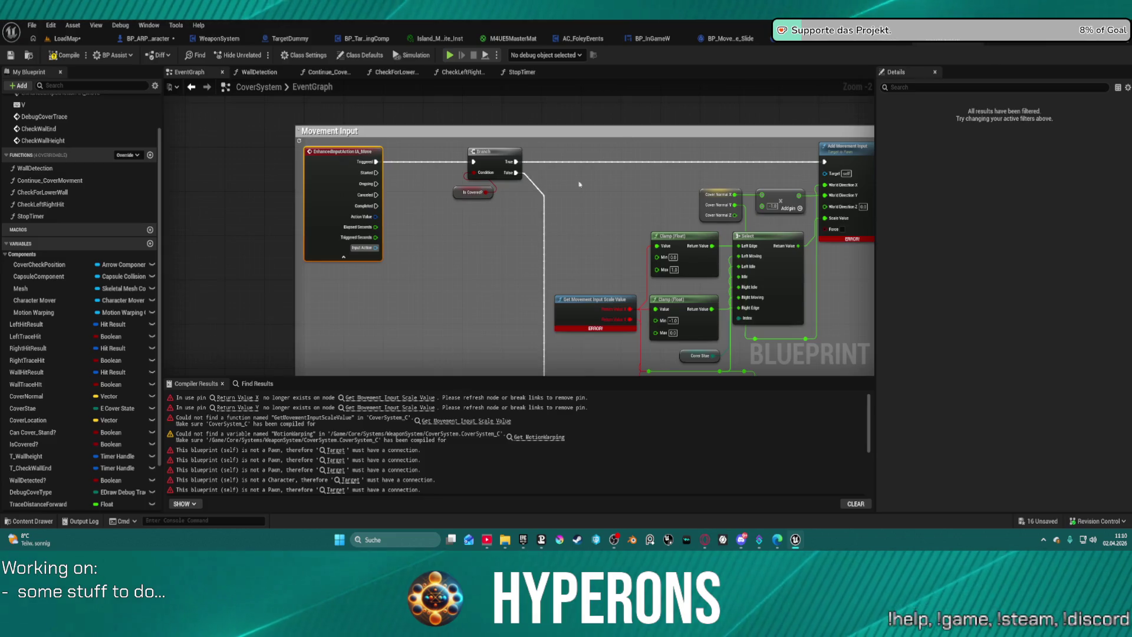
middle_click(339, 40)
middle_click(307, 39)
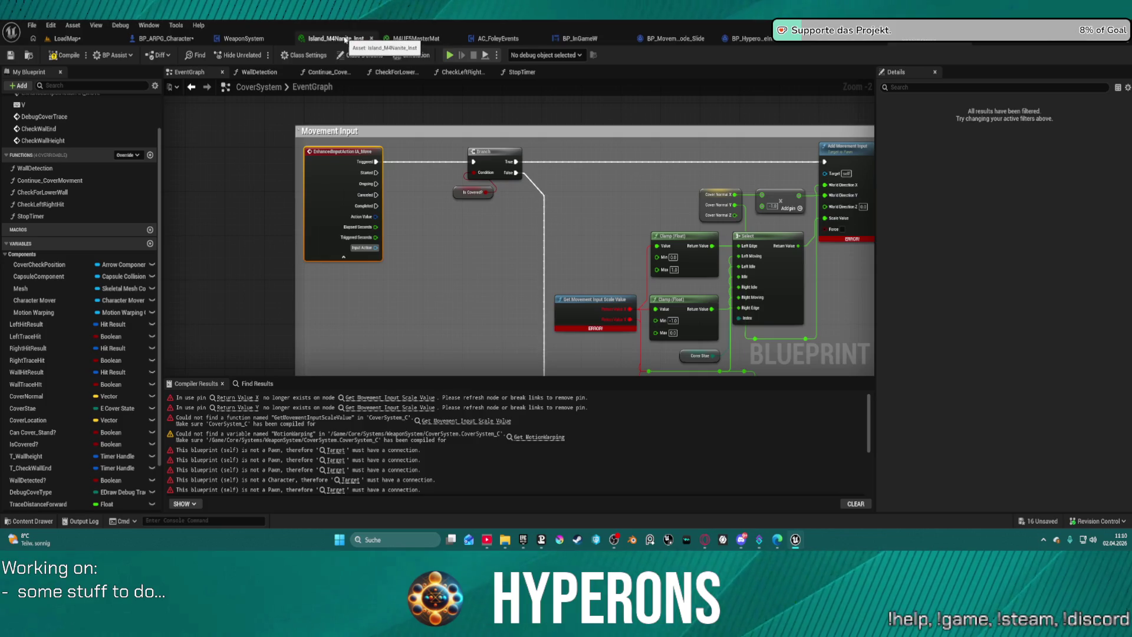